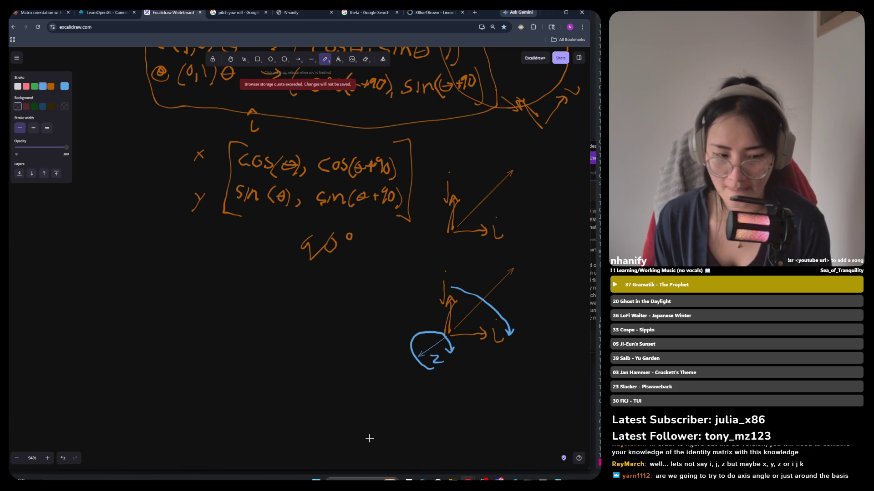
Pencil a blue 3×3 identity matrix with brackets and 1/0 entries, then select it.
mouse_move(315, 312)
left_mouse_down()
mouse_move(301, 313)
mouse_move(282, 359)
left_mouse_up()
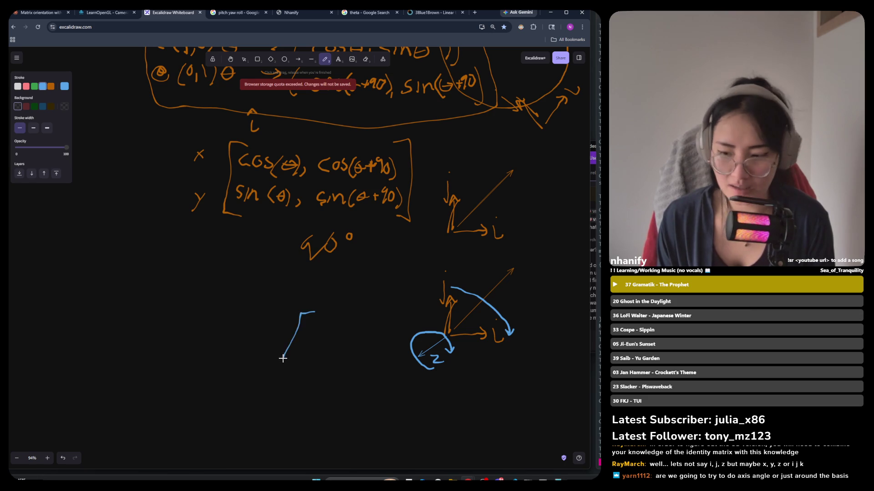
key("ctrl+z")
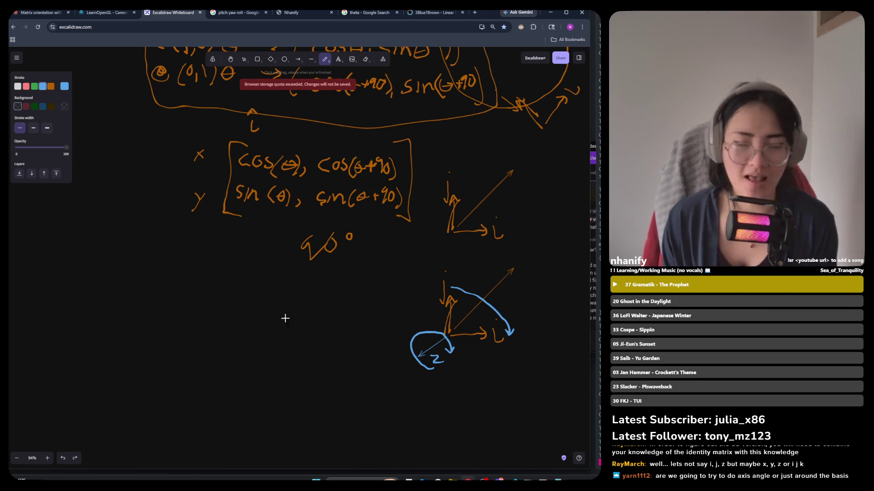
mouse_move(248, 270)
left_mouse_down()
mouse_move(230, 278)
mouse_move(221, 337)
mouse_move(243, 337)
left_mouse_up()
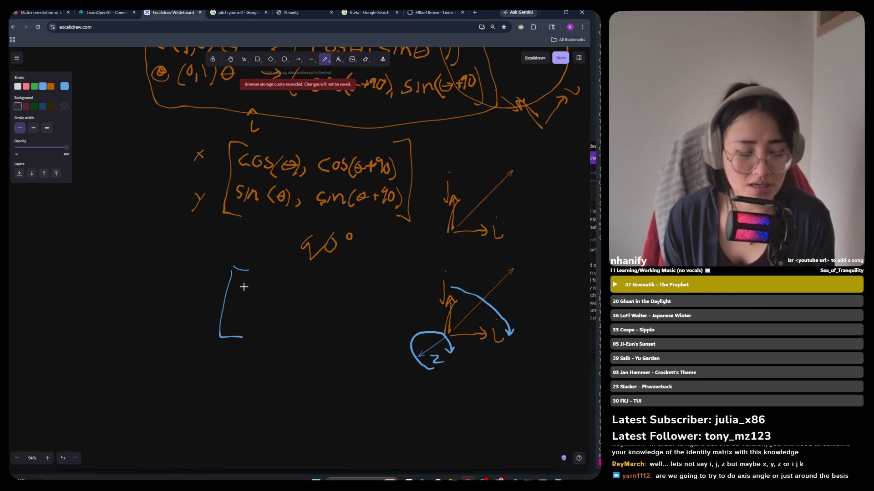
mouse_move(248, 281)
left_mouse_down()
mouse_move(249, 294)
mouse_move(271, 280)
mouse_move(291, 288)
mouse_move(287, 318)
mouse_move(249, 337)
mouse_move(256, 321)
mouse_move(288, 336)
left_mouse_up()
mouse_move(295, 270)
left_mouse_down()
mouse_move(311, 271)
mouse_move(312, 318)
mouse_move(311, 340)
mouse_move(295, 342)
left_mouse_up()
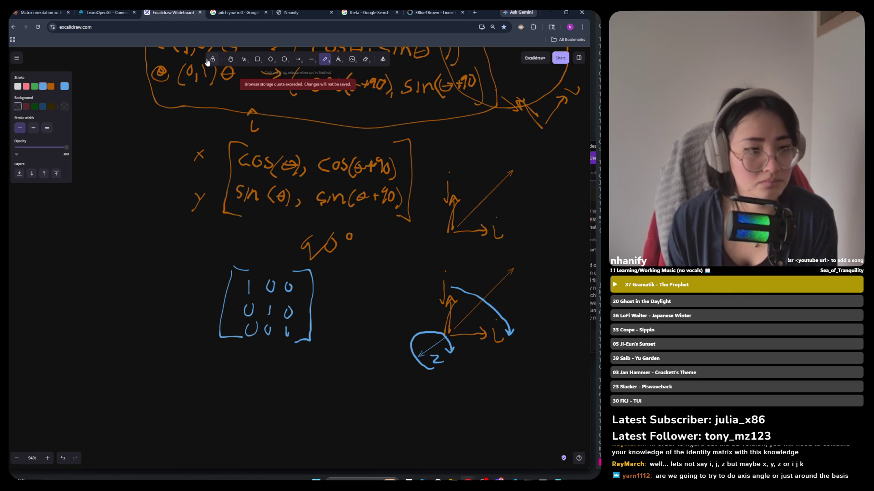
left_click(243, 59)
mouse_move(333, 267)
left_mouse_down()
mouse_move(189, 335)
mouse_move(189, 381)
left_mouse_up()
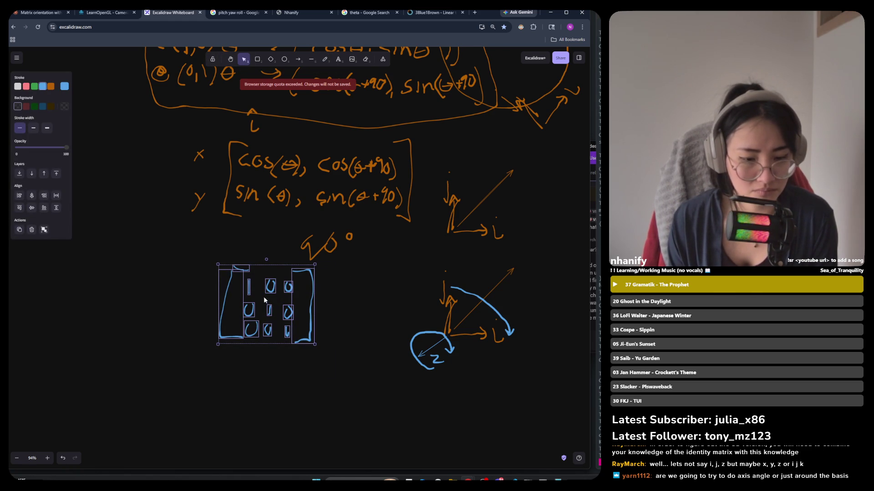
Move the blue identity matrix further left on the board.
mouse_move(270, 310)
left_mouse_down()
mouse_move(290, 333)
mouse_move(313, 334)
left_mouse_up()
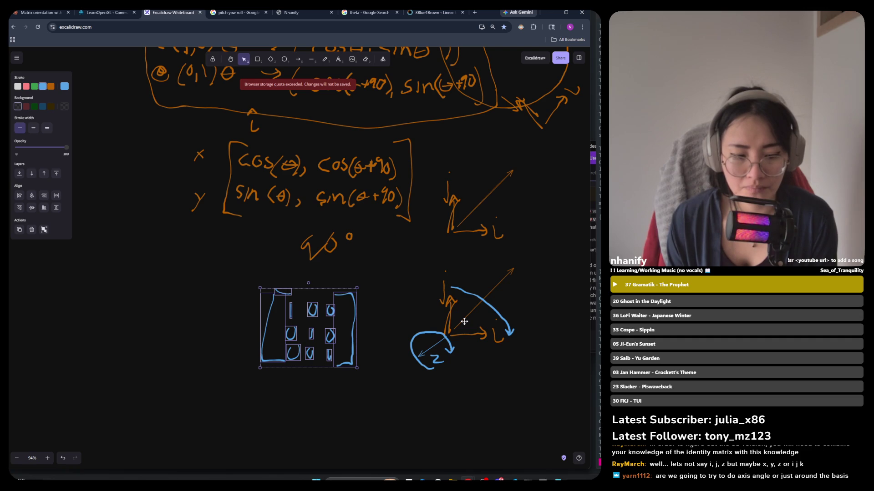
left_click(376, 279)
left_click_drag(378, 275, 179, 438)
left_click_drag(284, 341, 159, 356)
Duplicate the orange cos/sin rotation matrix and drag the copy lower down.
mouse_move(435, 126)
left_mouse_down()
mouse_move(345, 176)
mouse_move(187, 242)
mouse_move(184, 233)
left_mouse_up()
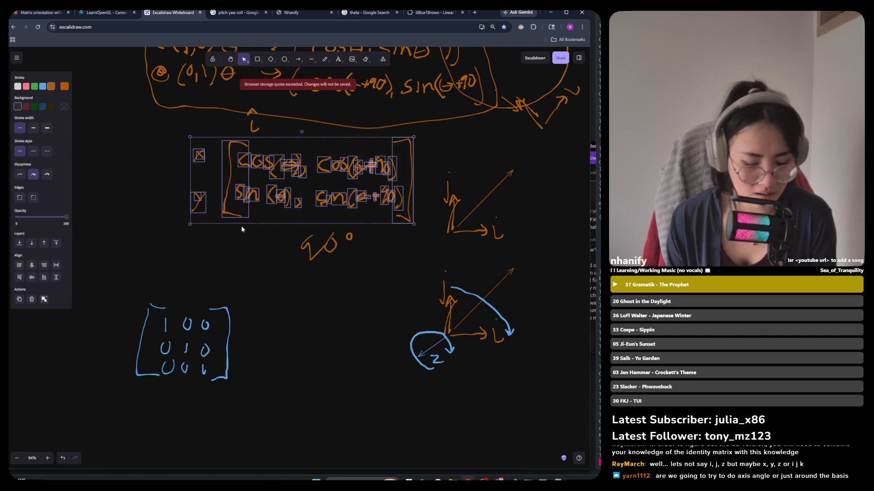
mouse_move(429, 131)
left_mouse_down()
mouse_move(197, 231)
mouse_move(214, 223)
left_mouse_up()
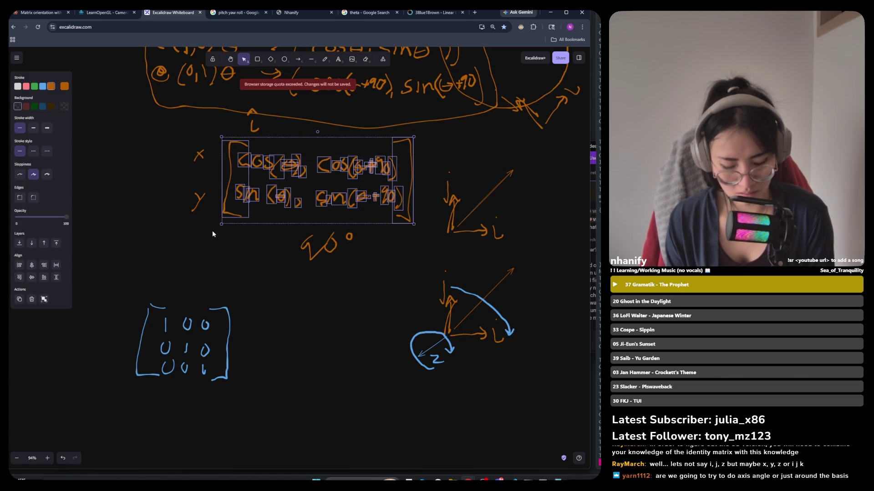
key("ctrl+v")
left_click_drag(212, 233, 340, 337)
mouse_move(553, 235)
left_mouse_down()
mouse_move(414, 351)
mouse_move(402, 385)
left_mouse_up()
left_click(547, 289)
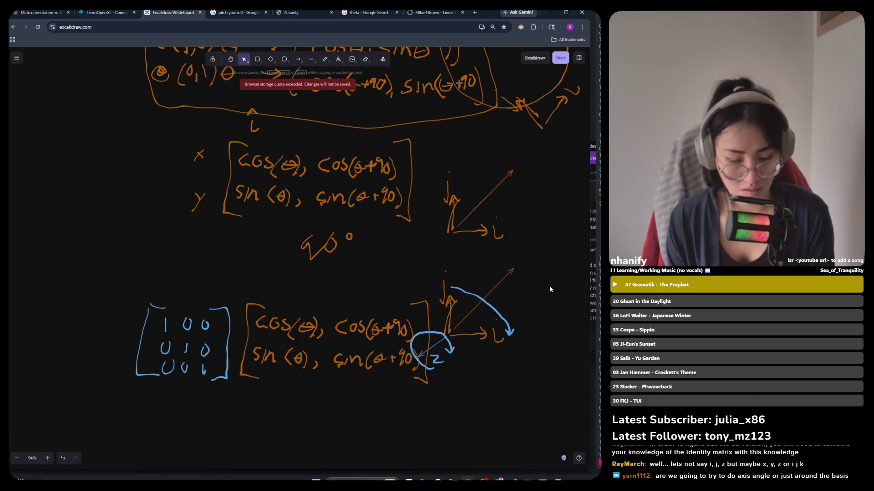
key("ctrl+z")
key("ctrl+z")
scroll(510, 291, "down", 3)
left_click_drag(350, 272, 330, 342)
Place the blue identity matrix beside the copied orange matrix.
left_click_drag(248, 187, 107, 291)
left_click_drag(149, 248, 131, 318)
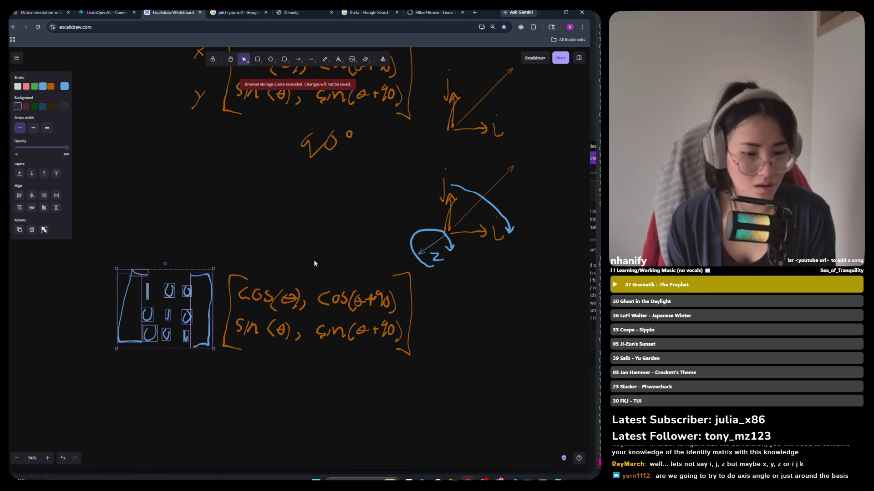
left_click(211, 289)
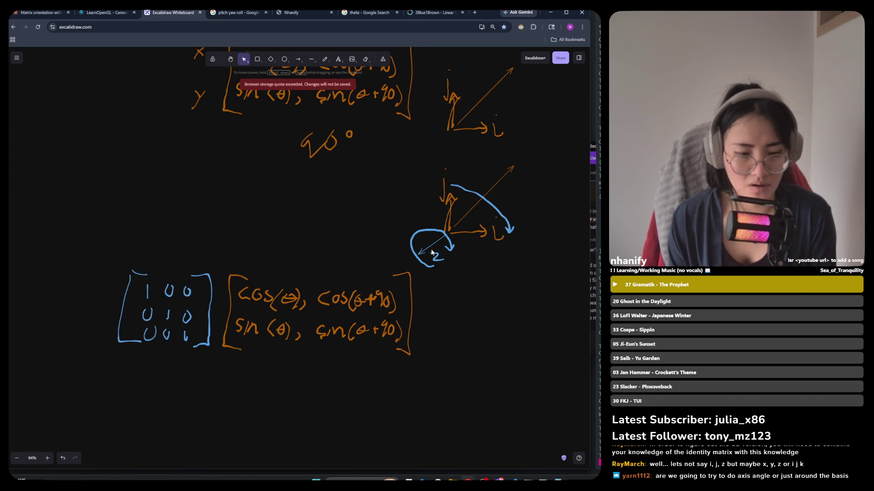
mouse_move(415, 269)
left_mouse_down()
mouse_move(302, 342)
mouse_move(221, 364)
left_mouse_up()
left_click(365, 377)
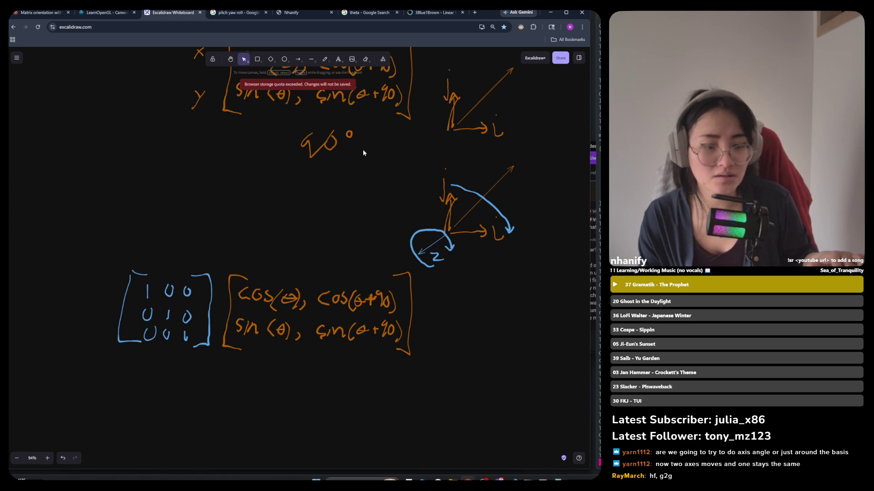
left_click(443, 184)
Delete the old i label stroke from inside the orange axis group.
left_click(526, 170)
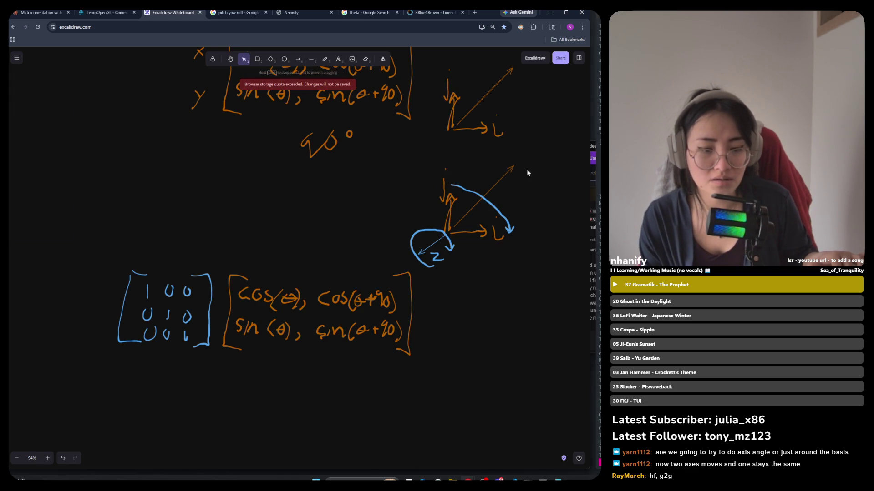
left_click(441, 181)
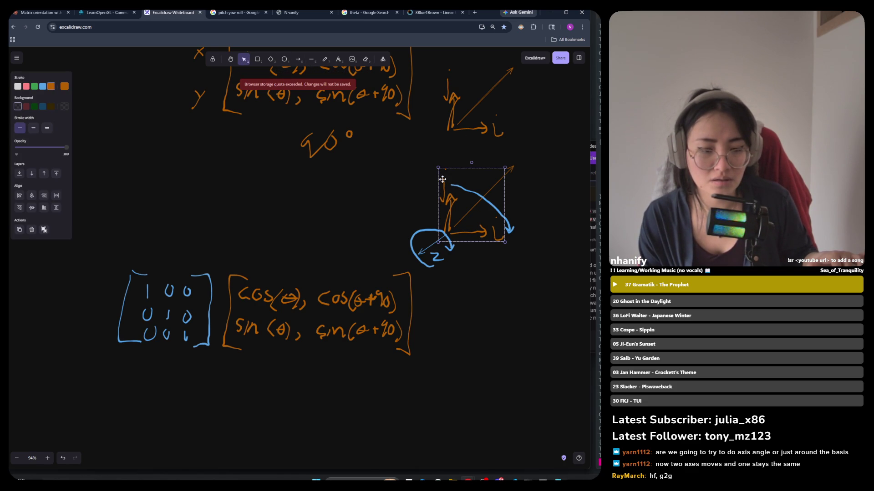
double_click(442, 182)
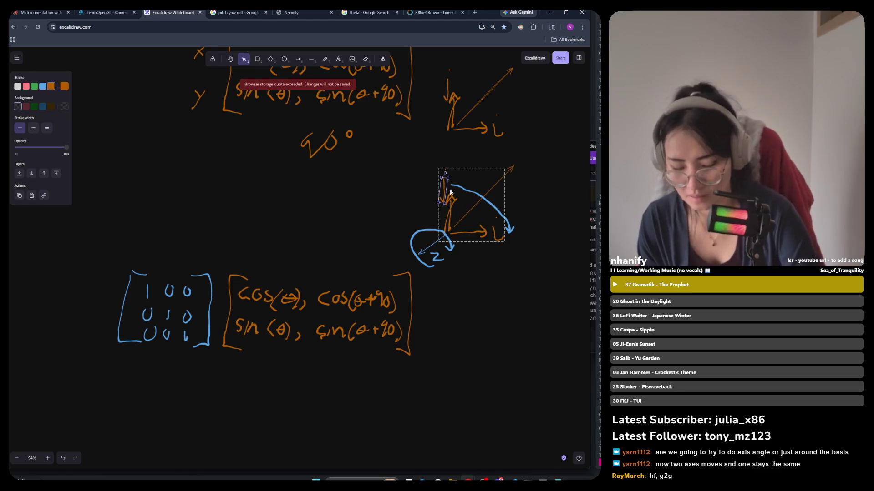
left_click(496, 236)
key("Delete")
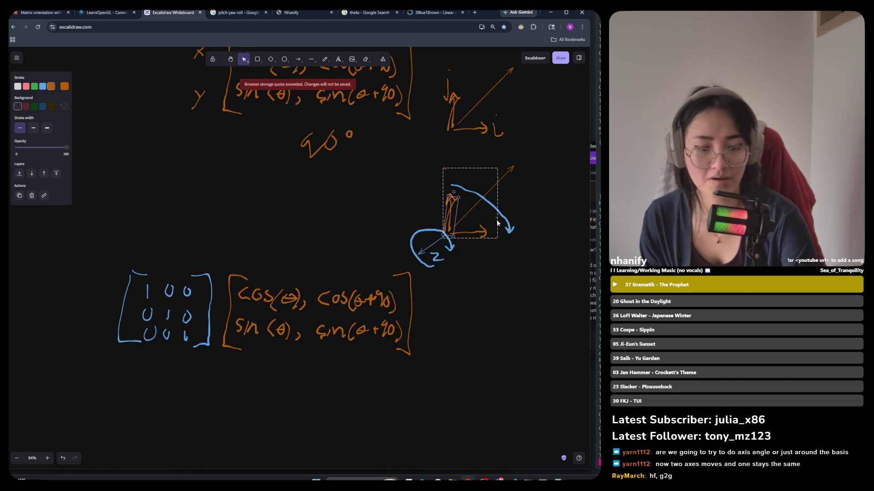
left_click(400, 113)
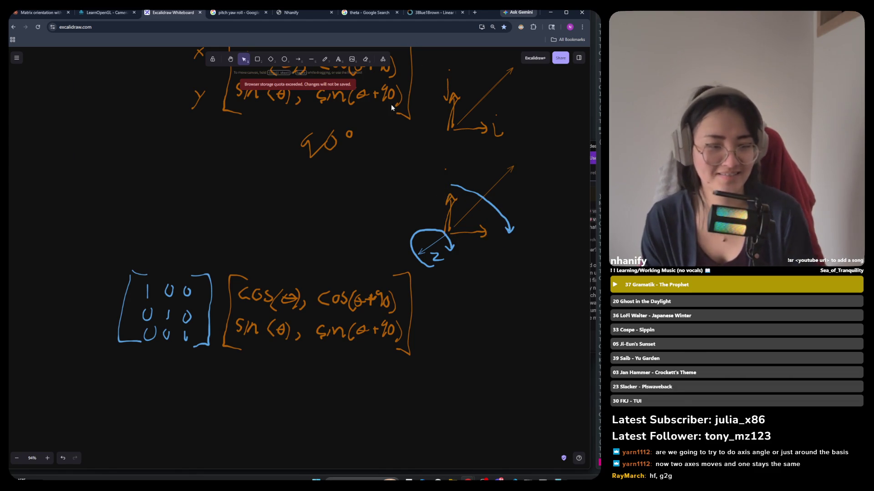
Freehand-label the orange axes y and z.
left_click(325, 60)
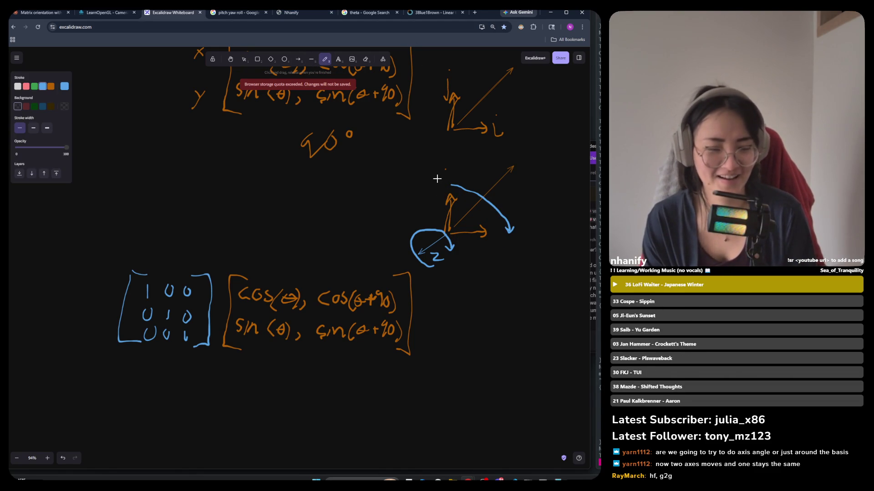
left_click_drag(437, 179, 450, 189)
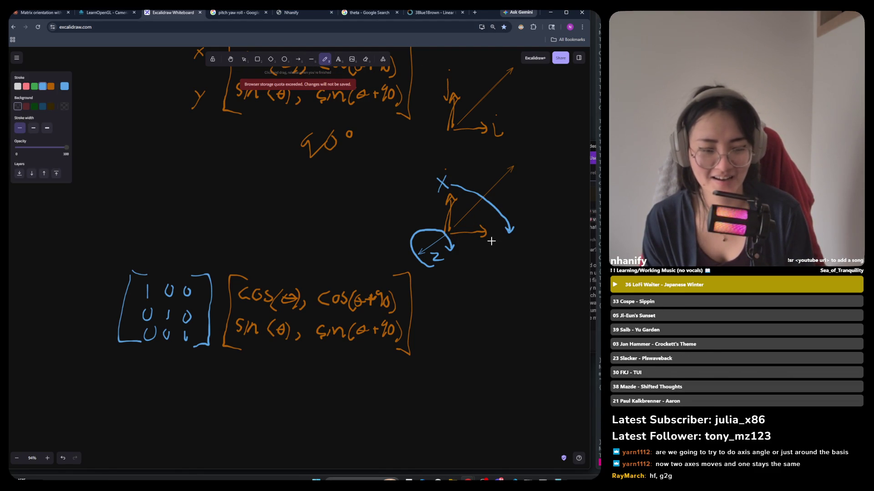
key("ctrl+z")
key("ctrl+z")
left_click_drag(489, 232, 506, 244)
Move the whole axis sketch down beside the lower matrices.
left_click(245, 60)
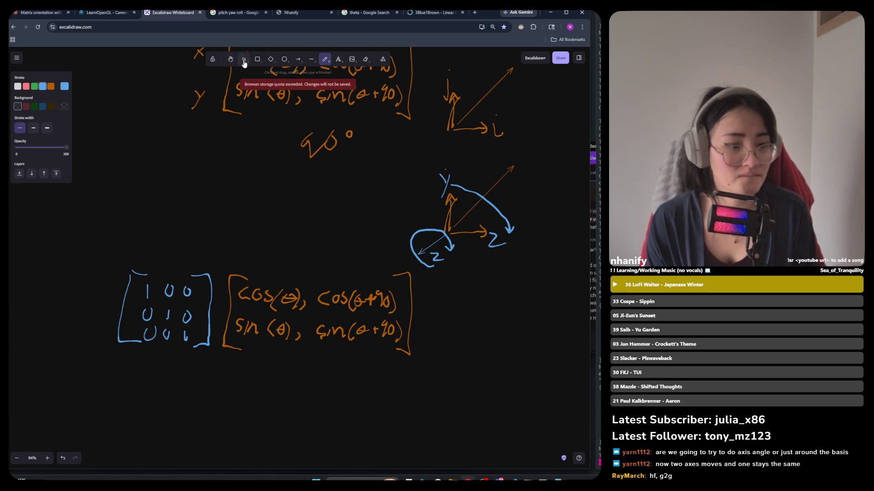
left_click_drag(535, 153, 400, 275)
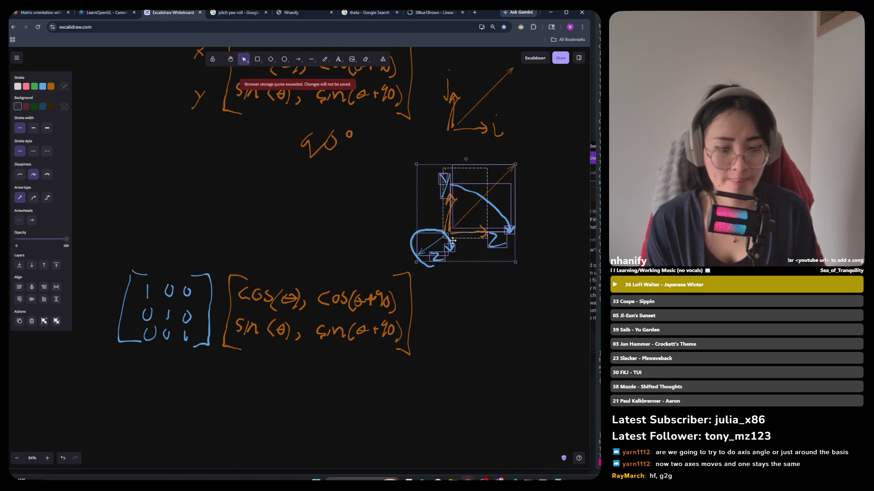
left_click_drag(454, 226, 479, 281)
key("ctrl+z")
mouse_move(538, 147)
left_mouse_down()
mouse_move(517, 185)
mouse_move(414, 274)
mouse_move(388, 275)
left_mouse_up()
mouse_move(444, 238)
left_mouse_down()
mouse_move(471, 315)
mouse_move(461, 329)
left_mouse_up()
left_click(428, 384)
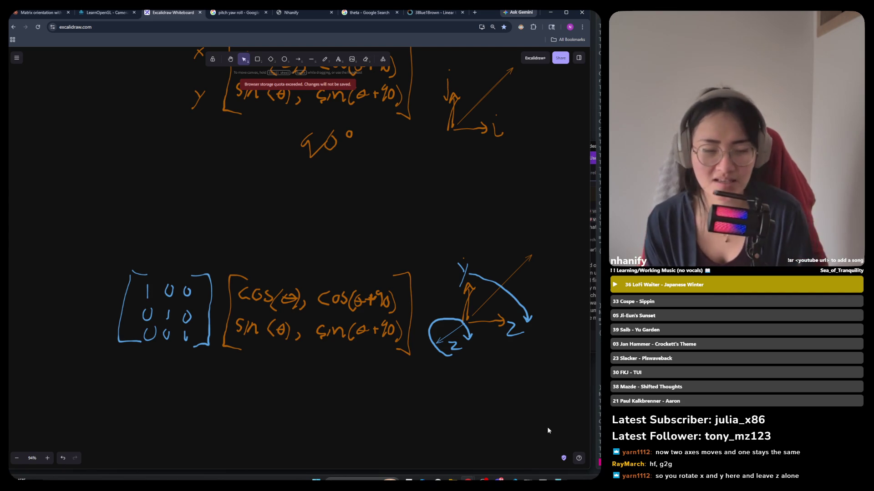
Switch to the raylib OpenGL demo window showing the wireframe cube.
key("alt+Tab")
key("alt+Tab")
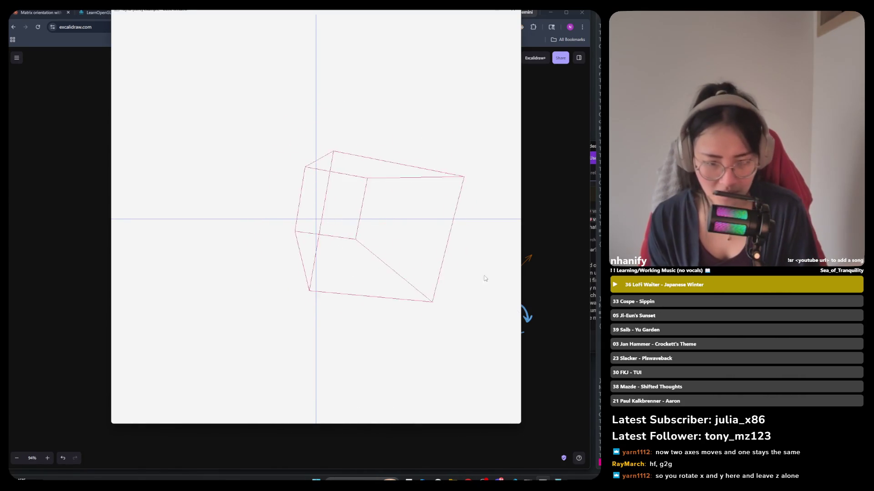
Return to the Excalidraw whiteboard by clicking the browser window behind the demo.
left_click(533, 338)
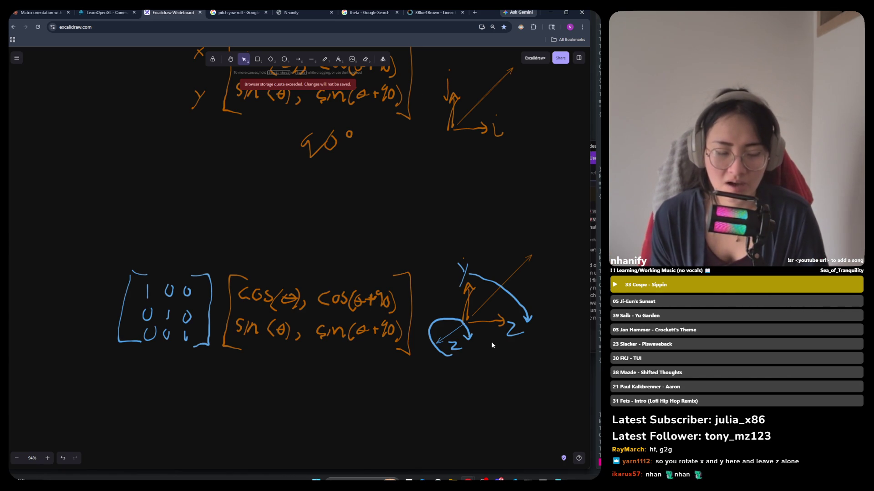
left_click(468, 285)
left_click_drag(558, 220, 457, 338)
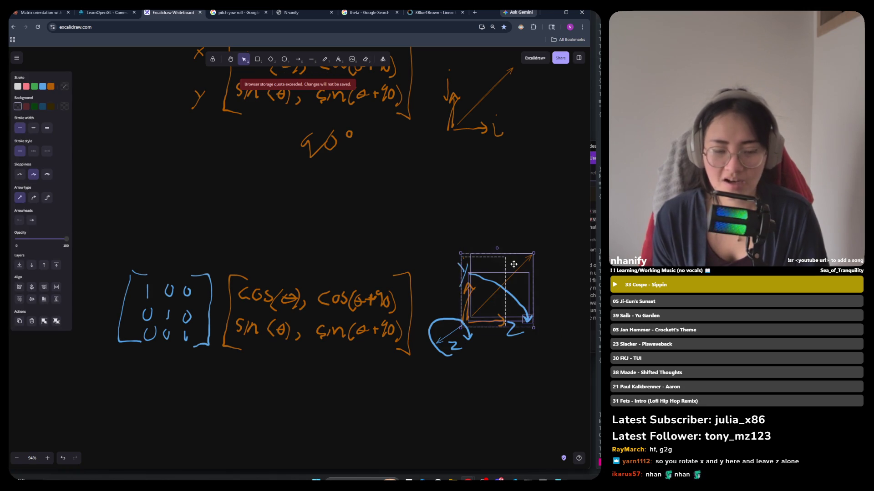
left_click(543, 158)
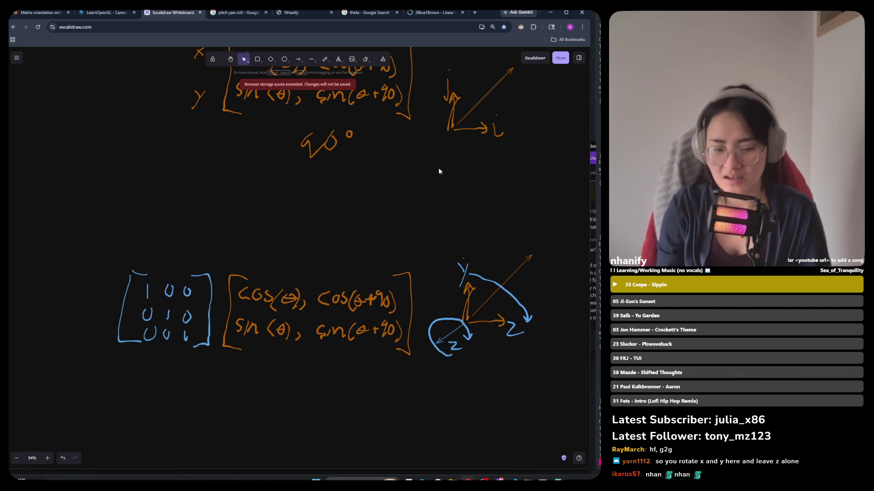
Delete the mistaken blue z beside the horizontal arrow and start writing an X there.
left_click(468, 284)
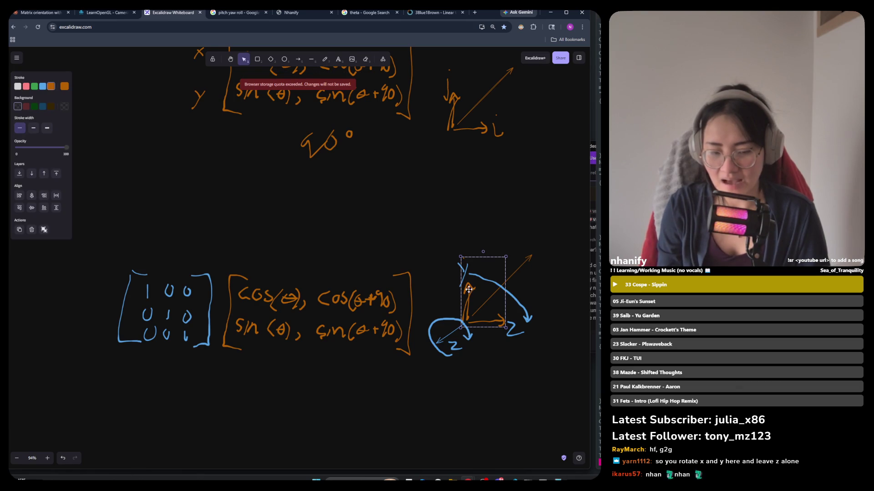
left_click(504, 351)
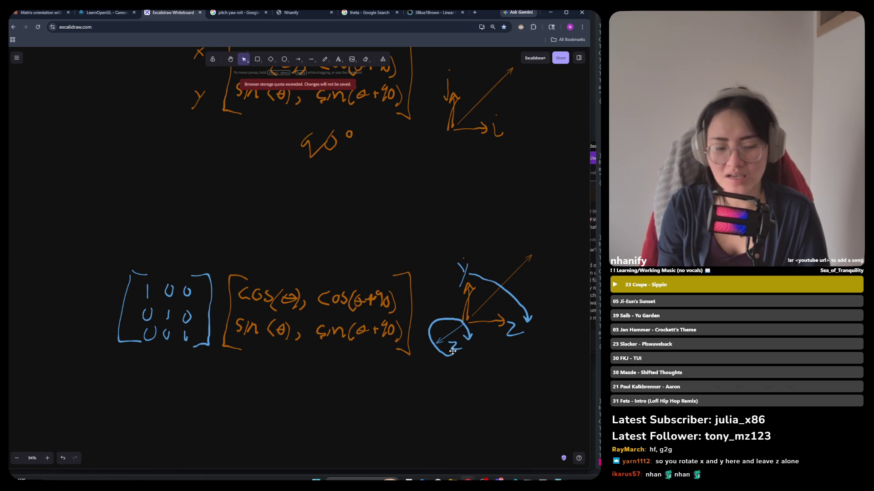
left_click(454, 346)
left_click(517, 340)
left_click(509, 331)
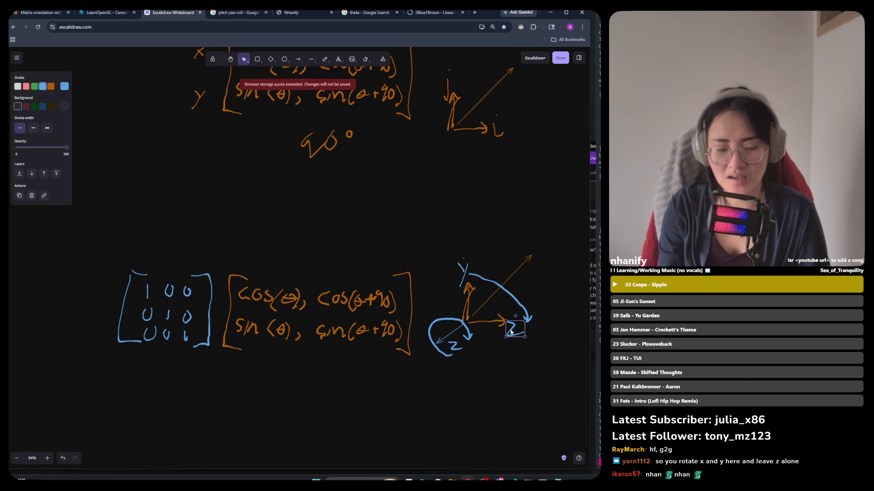
key("Delete")
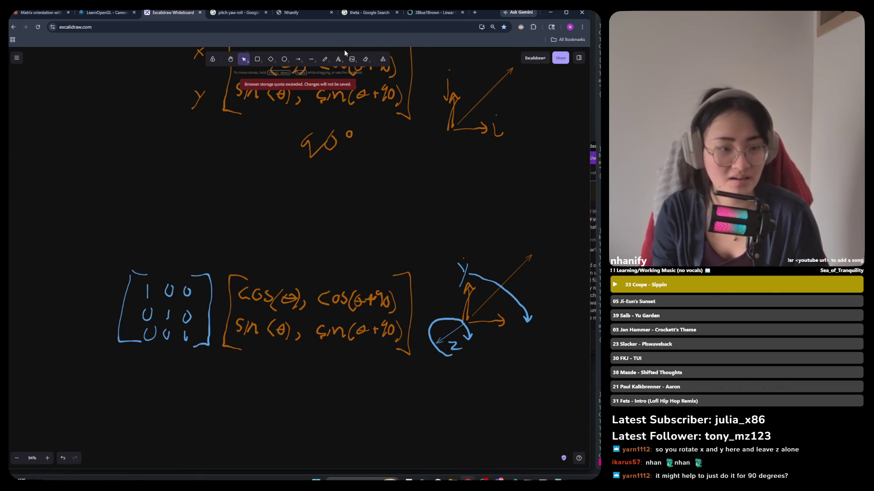
left_click(325, 60)
mouse_move(510, 317)
left_mouse_down()
mouse_move(522, 330)
mouse_move(511, 331)
left_mouse_up()
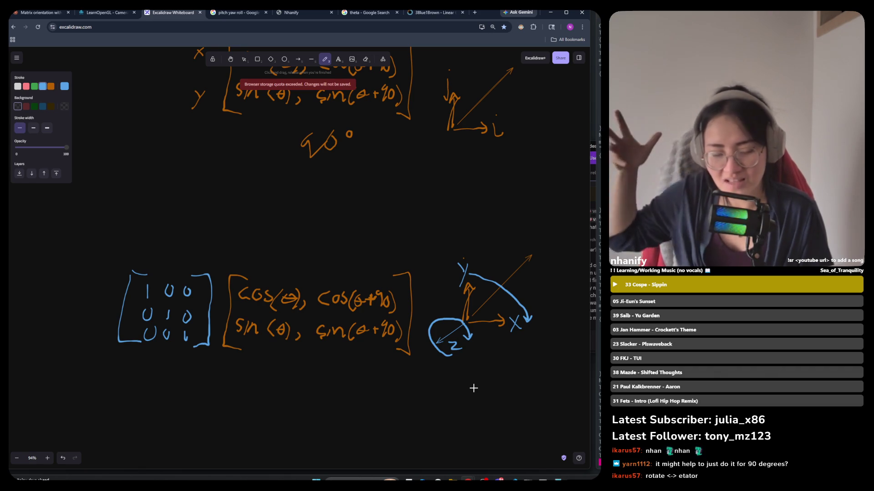
Finish the X label, then select the orange axes and try the rotate handle.
left_click(495, 327)
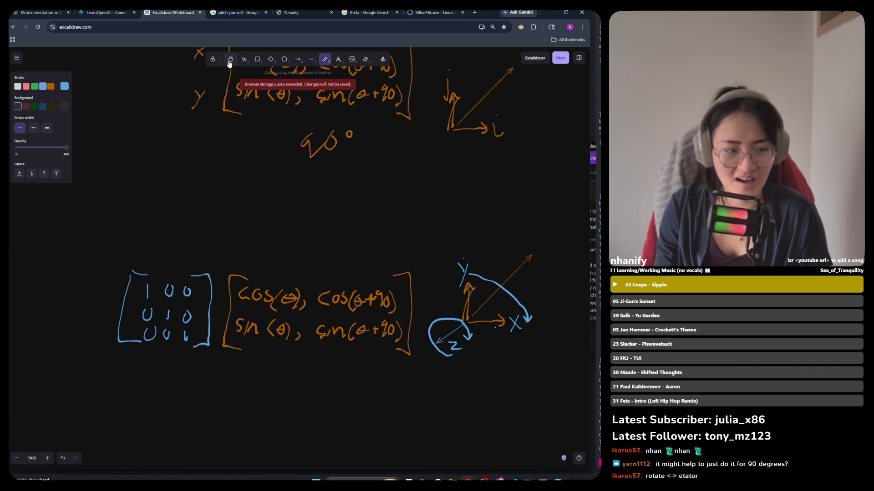
left_click(243, 59)
left_click(470, 289)
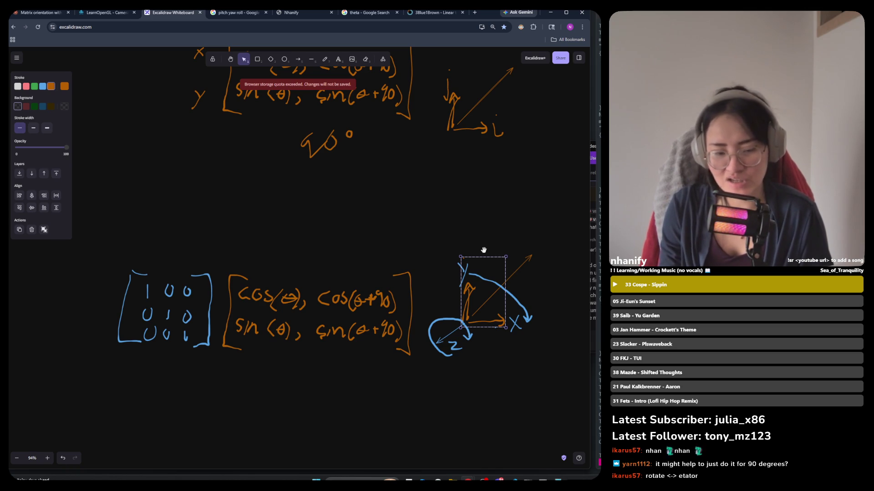
left_click_drag(483, 252, 482, 249)
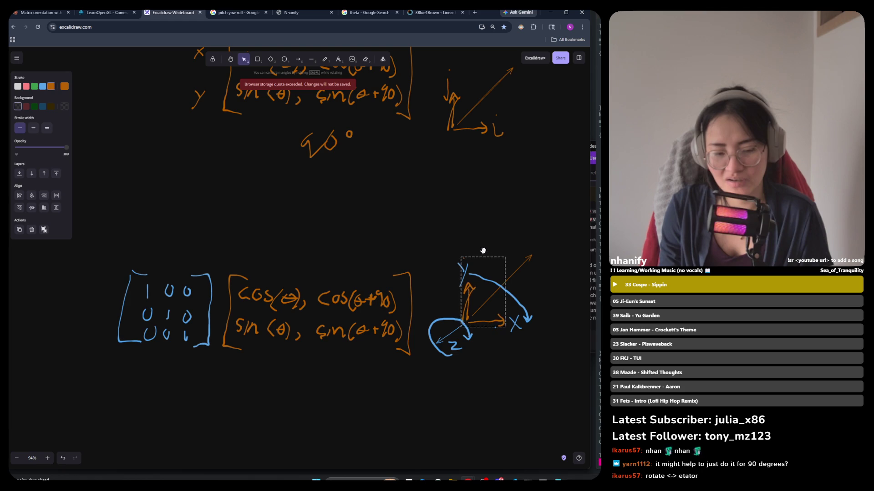
left_click(521, 207)
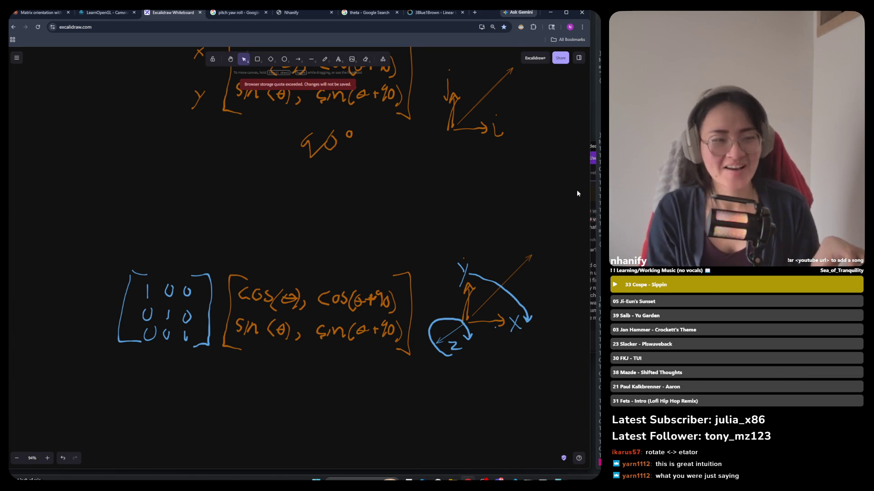
scroll(404, 260, "down", 10)
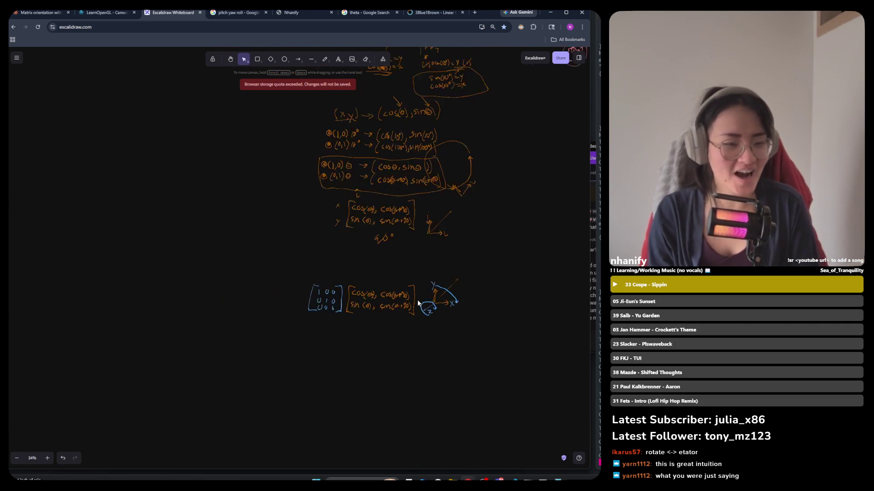
Copy the '4. Up' axes picture and paste it just right of the lower axis sketch.
scroll(452, 169, "up", 5)
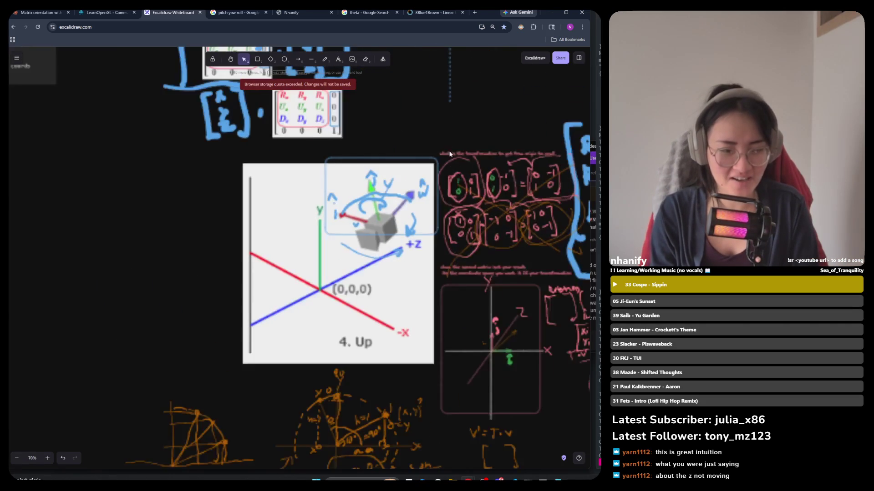
mouse_move(444, 133)
left_mouse_down()
mouse_move(230, 389)
mouse_move(218, 369)
left_mouse_up()
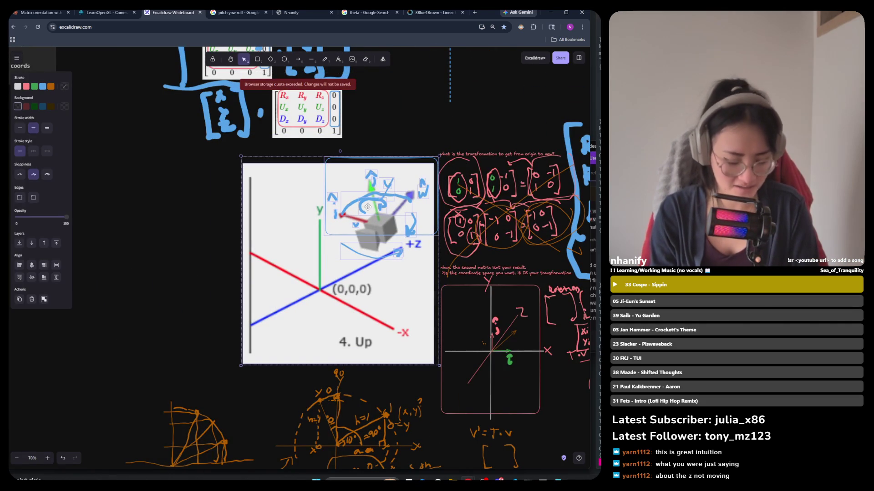
scroll(371, 208, "down", 2)
scroll(371, 208, "down", 5)
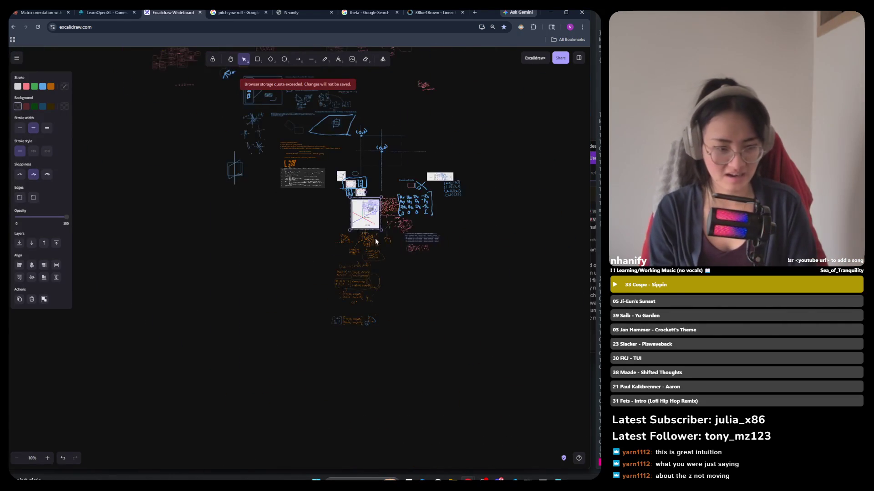
scroll(379, 314, "up", 8)
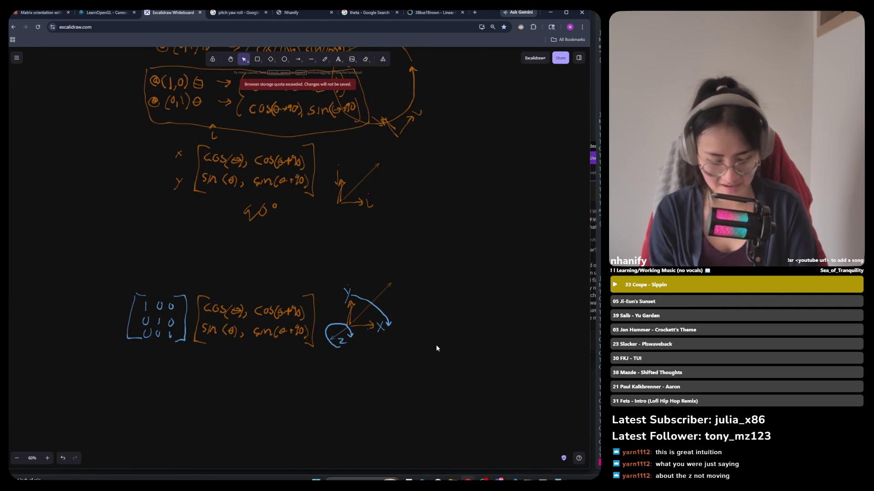
key("ctrl+v")
left_click_drag(420, 339, 470, 339)
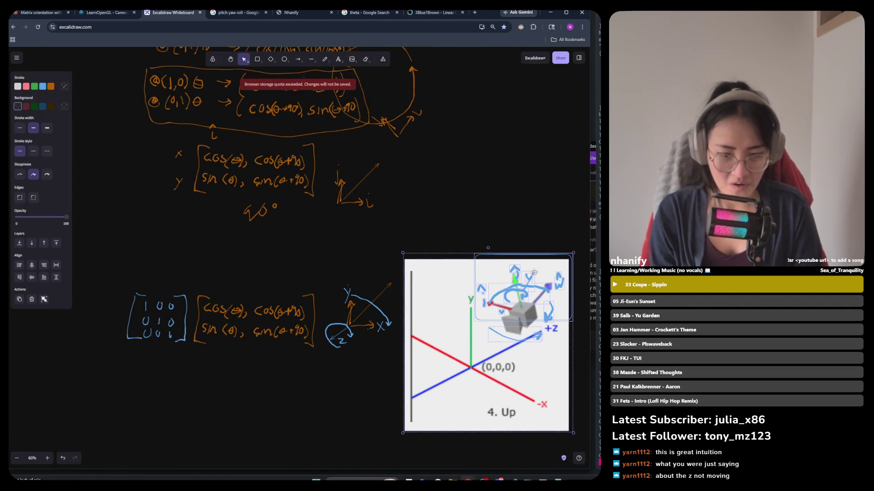
scroll(470, 339, "up", 2)
scroll(486, 298, "right", 3)
scroll(486, 298, "up", 2)
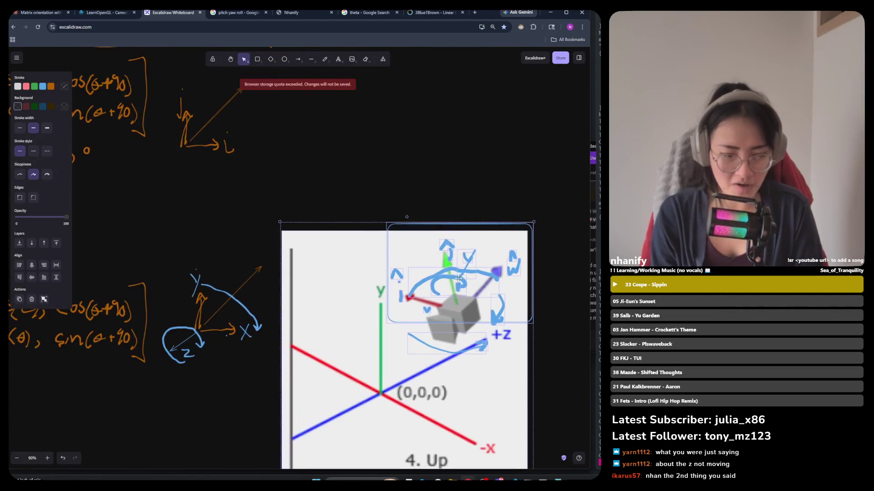
key("Escape")
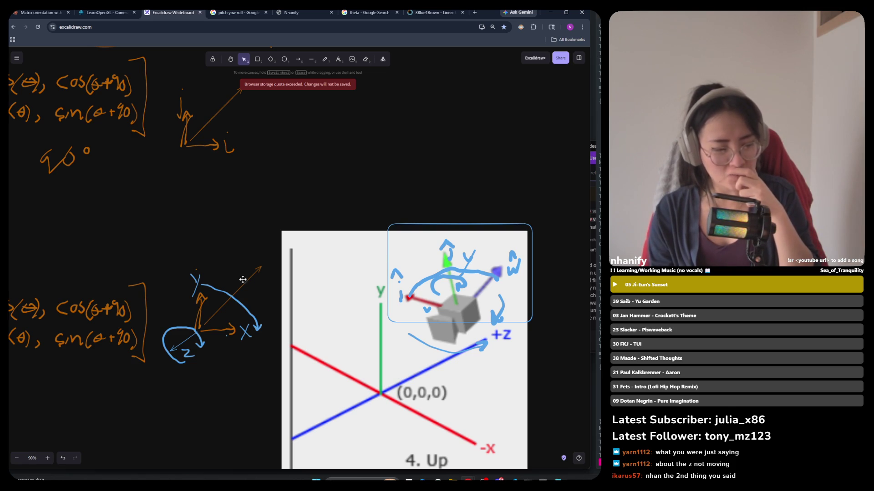
left_click(186, 341)
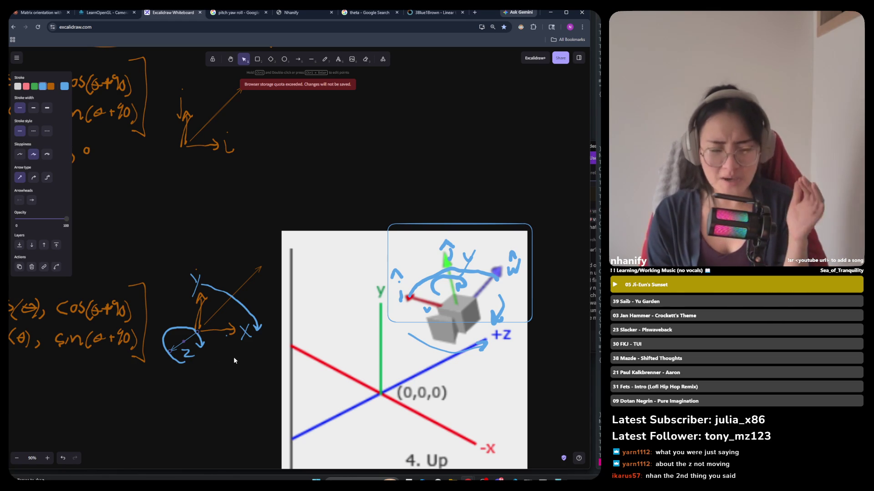
left_click(230, 330)
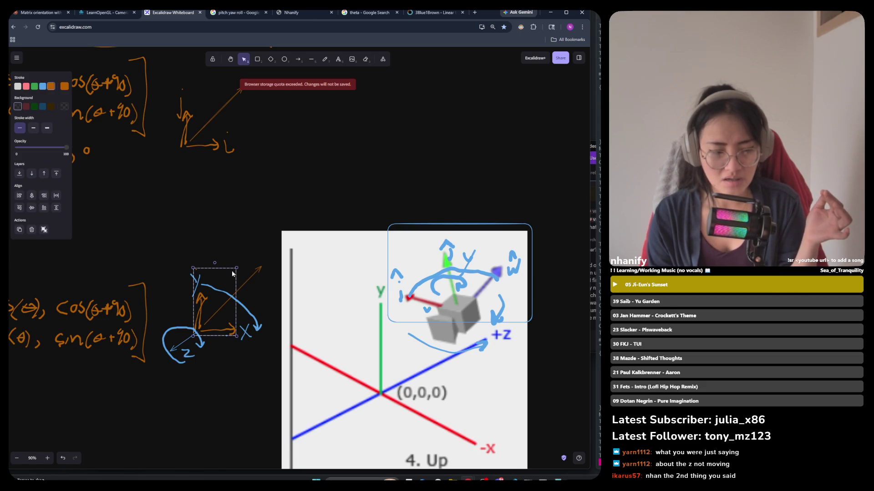
left_click(264, 219)
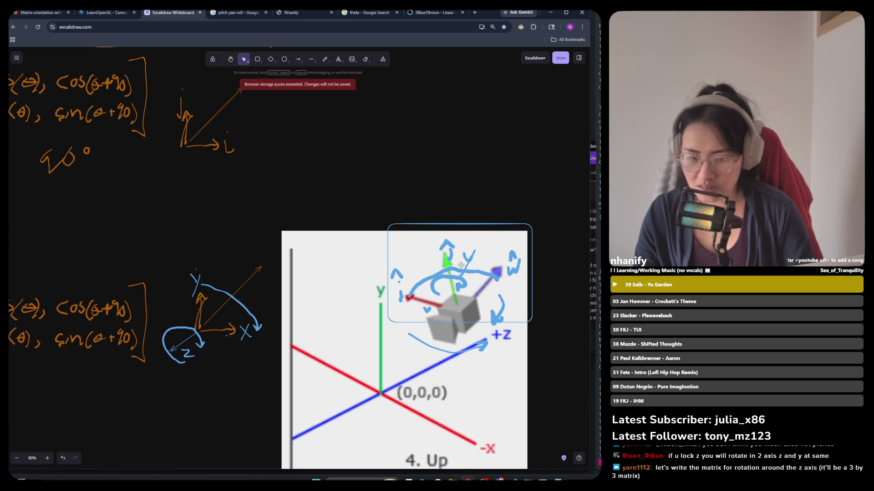
Scroll down the board to view the blue-annotated axes and matrices.
scroll(502, 201, "down", 2)
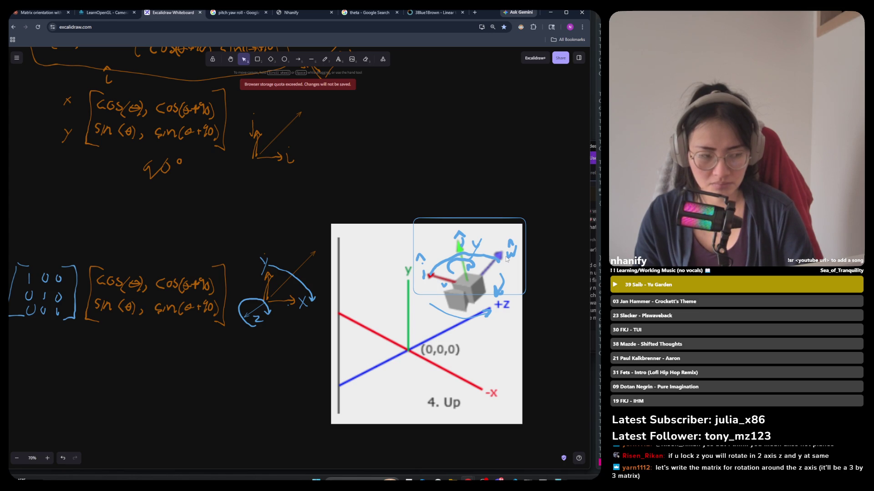
scroll(225, 313, "up", 2)
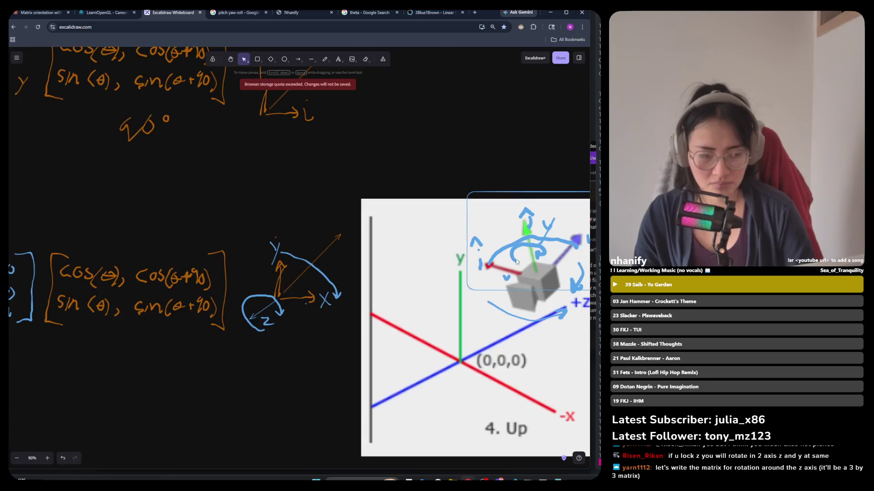
scroll(341, 296, "down", 5)
scroll(455, 275, "up", 3)
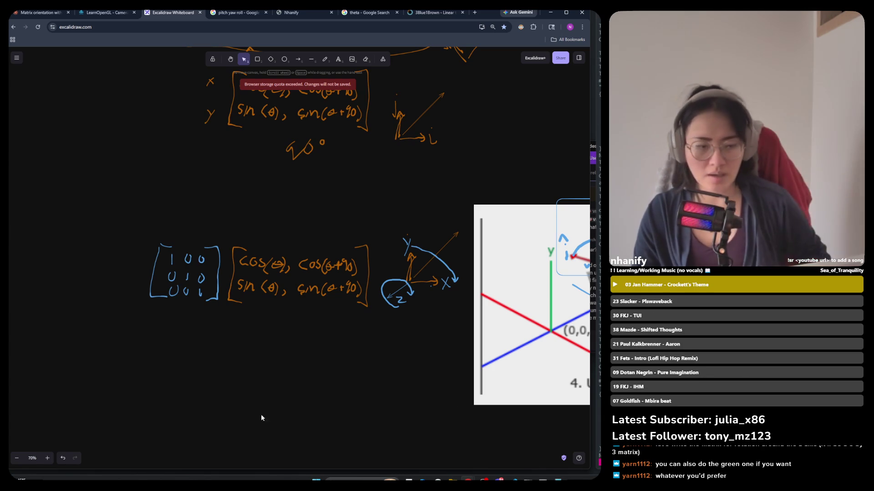
scroll(197, 310, "up", 2)
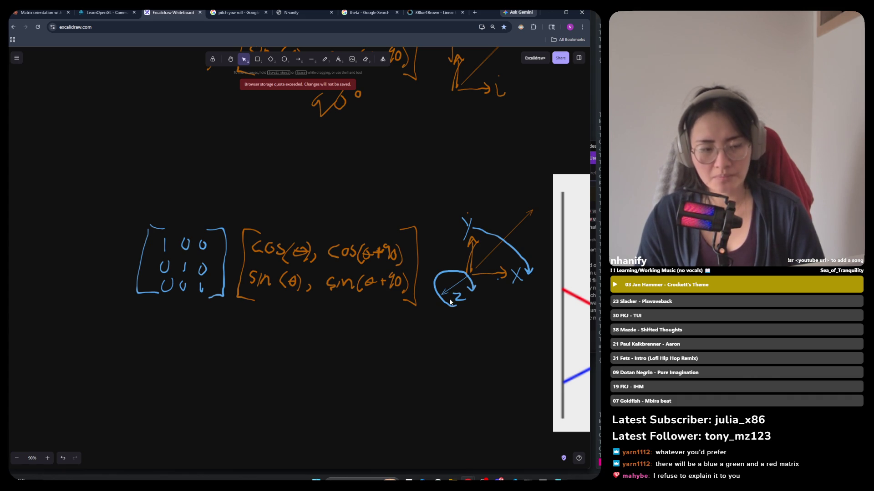
left_click_drag(444, 205, 240, 311)
key("Escape")
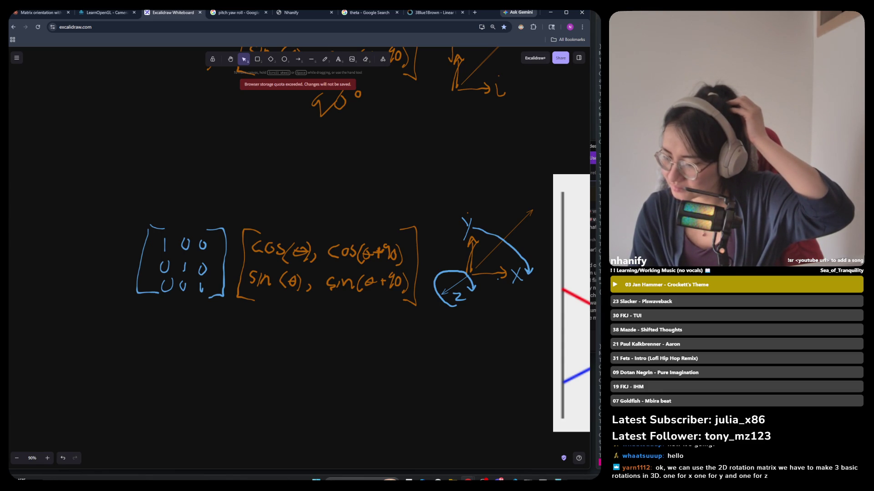
left_click(563, 264)
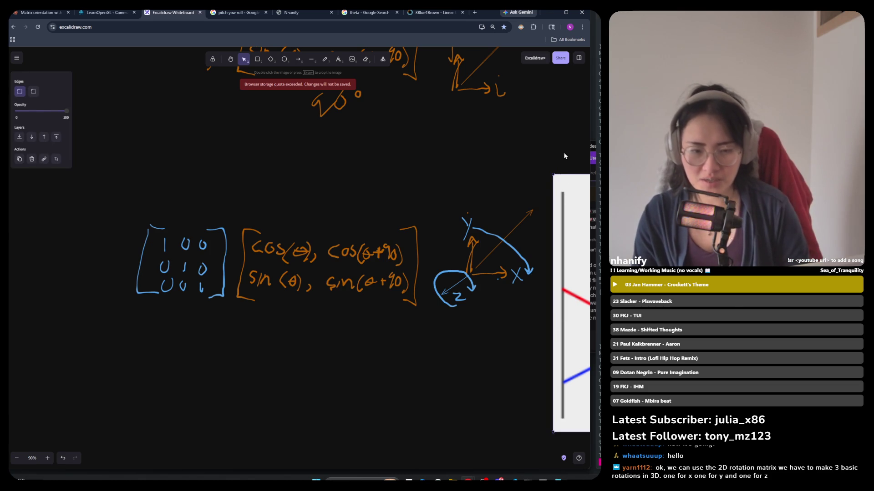
Drag the identity and cos/sin matrices with the axis sketch directly below the 4. Up image.
scroll(194, 269, "down", 1, "ctrl")
scroll(195, 268, "down", 5, "ctrl")
scroll(349, 273, "up", 3, "ctrl")
scroll(467, 266, "up", 2, "ctrl")
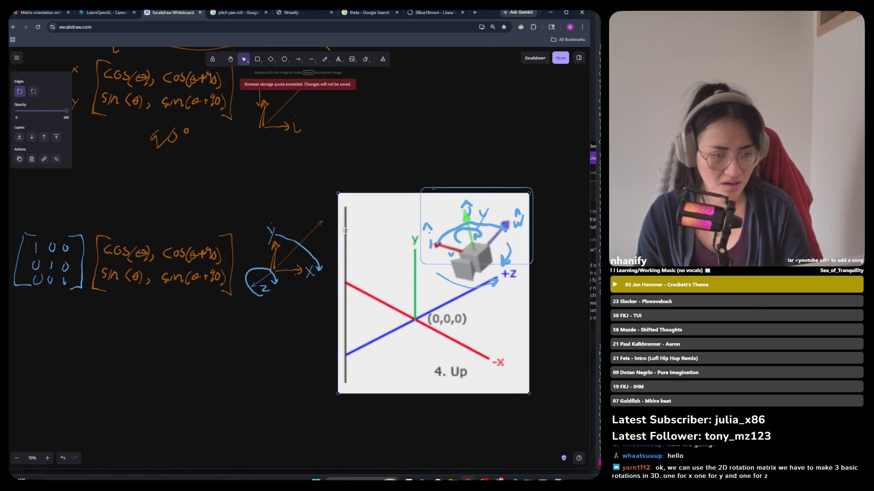
mouse_move(321, 203)
left_mouse_down()
mouse_move(94, 299)
mouse_move(11, 353)
left_mouse_up()
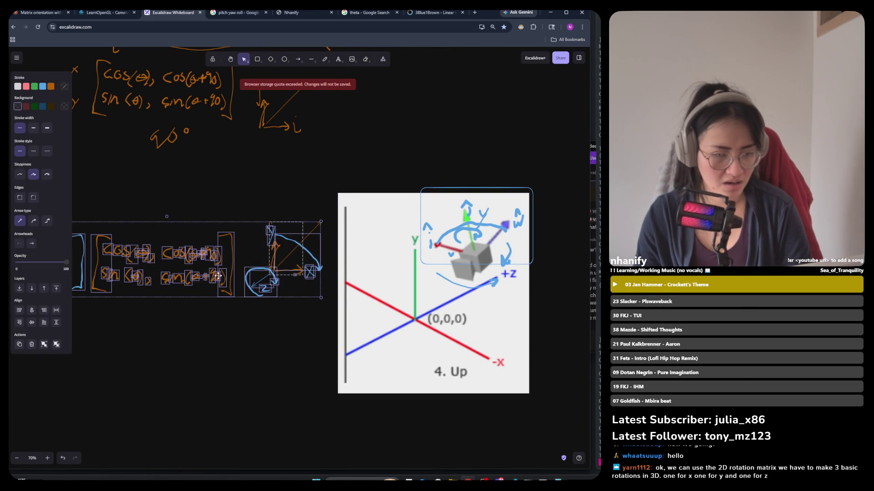
scroll(320, 214, "down", 2)
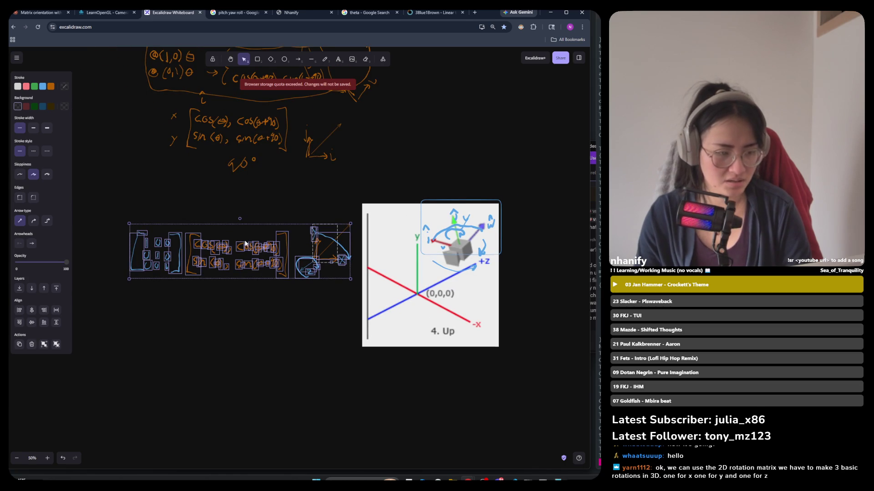
left_click_drag(355, 210, 73, 351)
mouse_move(187, 249)
left_mouse_down()
mouse_move(385, 403)
mouse_move(401, 378)
mouse_move(412, 381)
left_mouse_up()
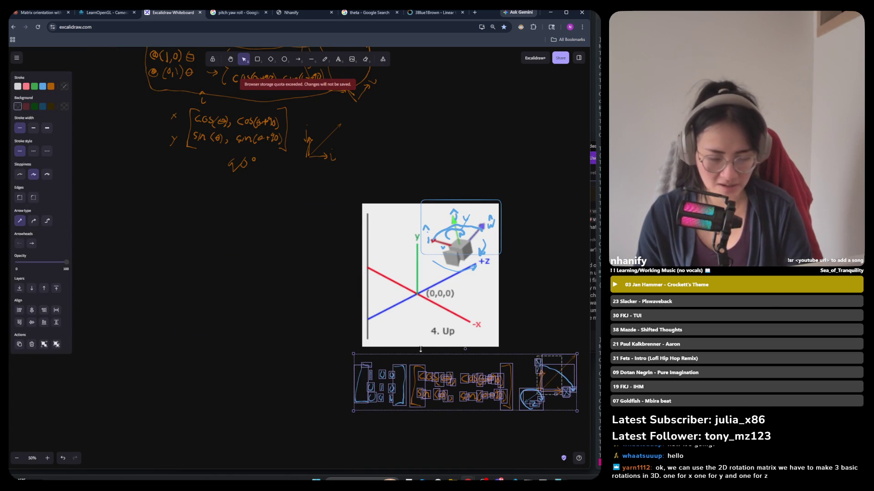
scroll(197, 357, "down", 5)
scroll(199, 363, "up", 6)
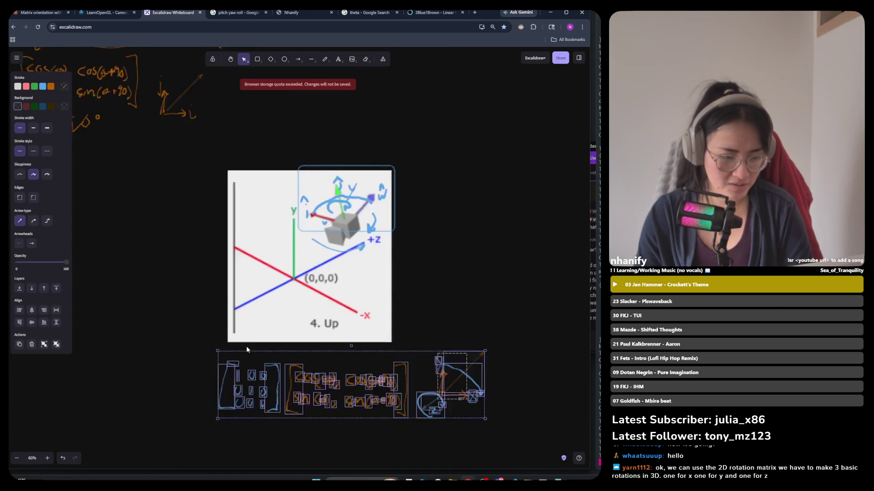
scroll(247, 350, "up", 1)
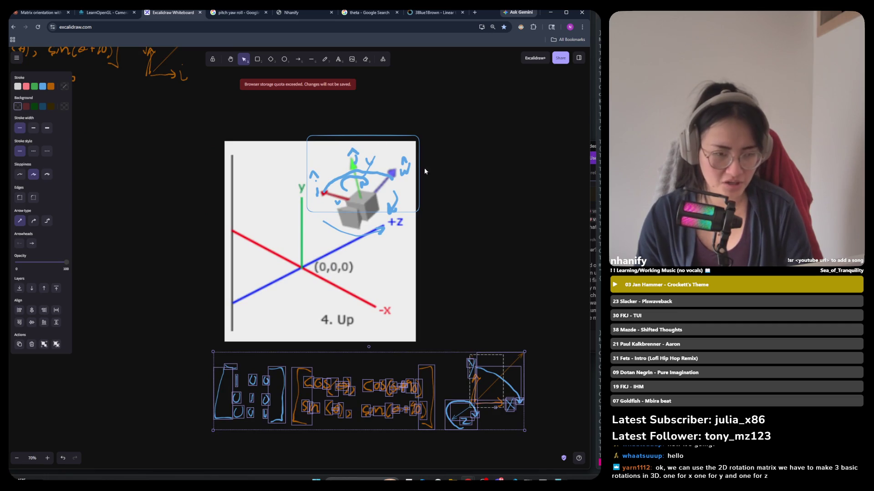
left_click(440, 249)
scroll(416, 221, "down", 2)
scroll(431, 358, "up", 2)
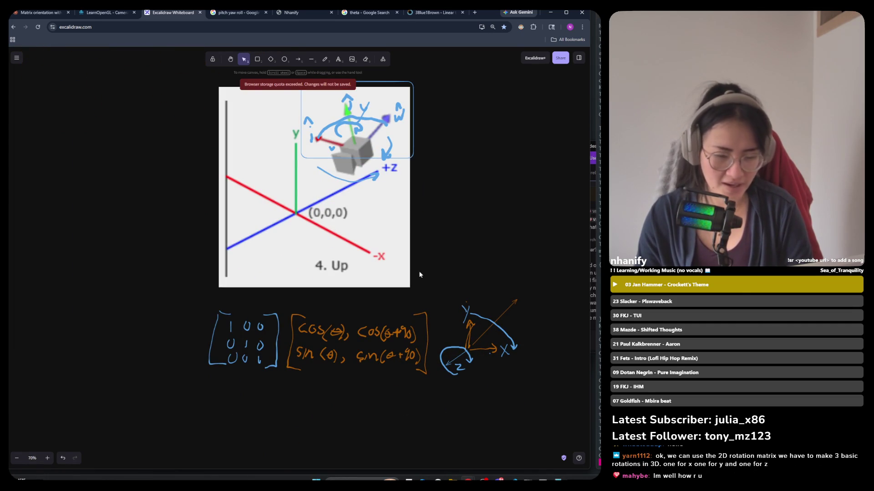
scroll(517, 294, "up", 1)
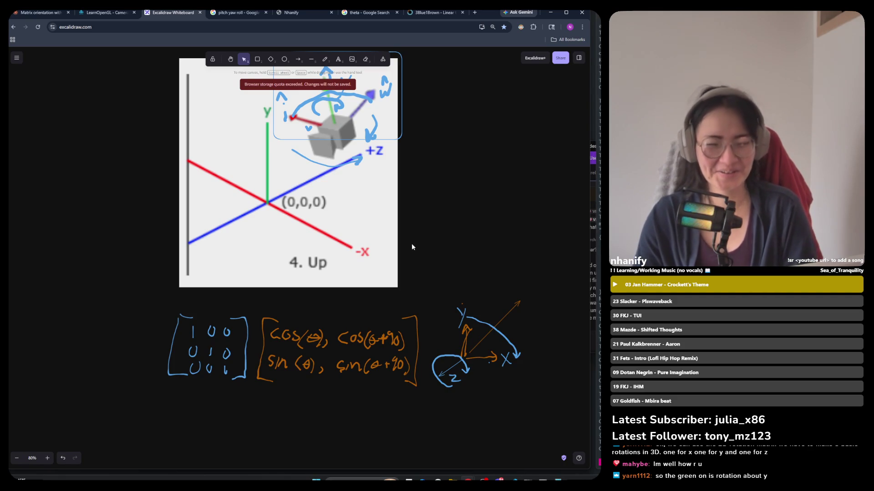
Look around the board near the axis sketch and choose the freehand Draw tool.
scroll(152, 289, "down", 2)
scroll(361, 261, "up", 2)
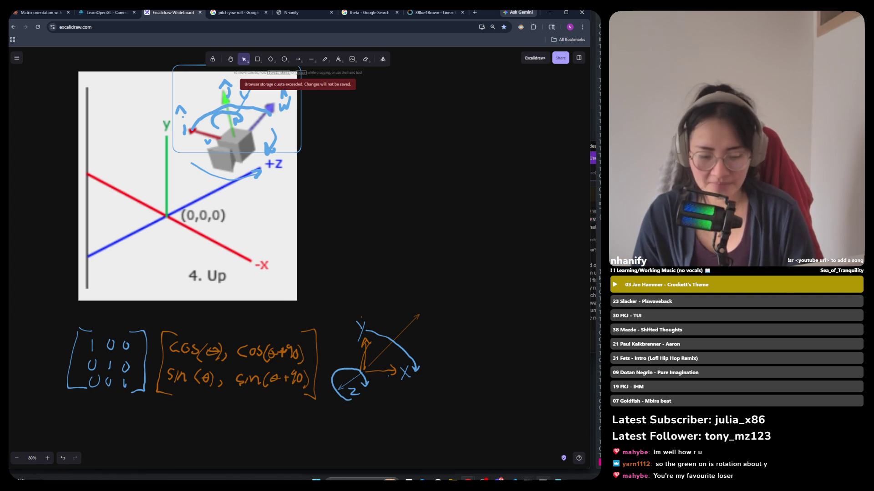
mouse_move(542, 479)
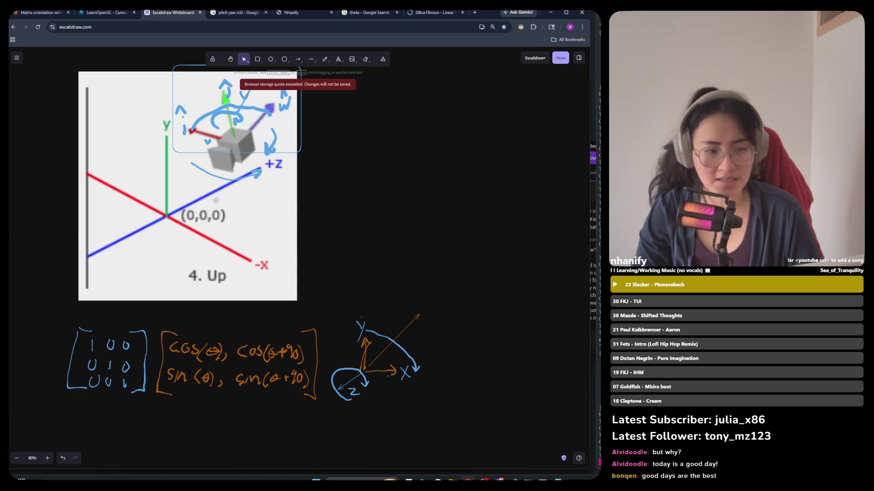
left_click(325, 59)
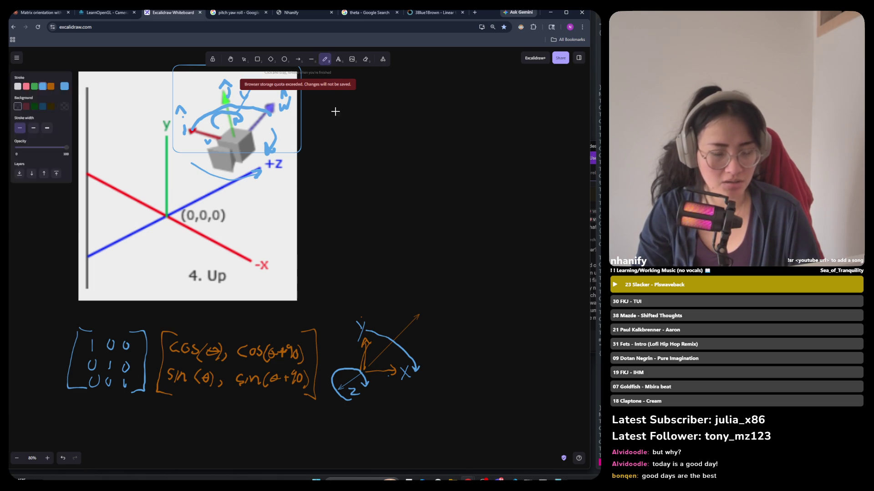
Add a text note reading 'rotate around the y axis' right of the axis image.
left_click(341, 63)
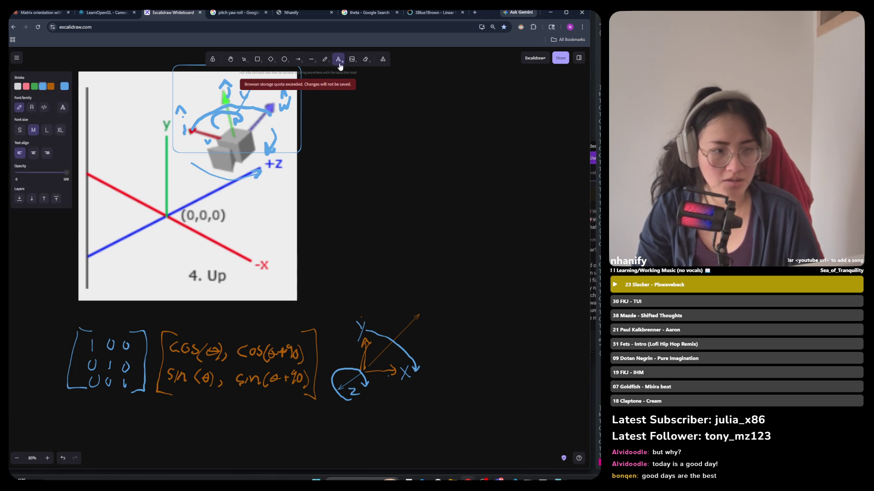
left_click(328, 115)
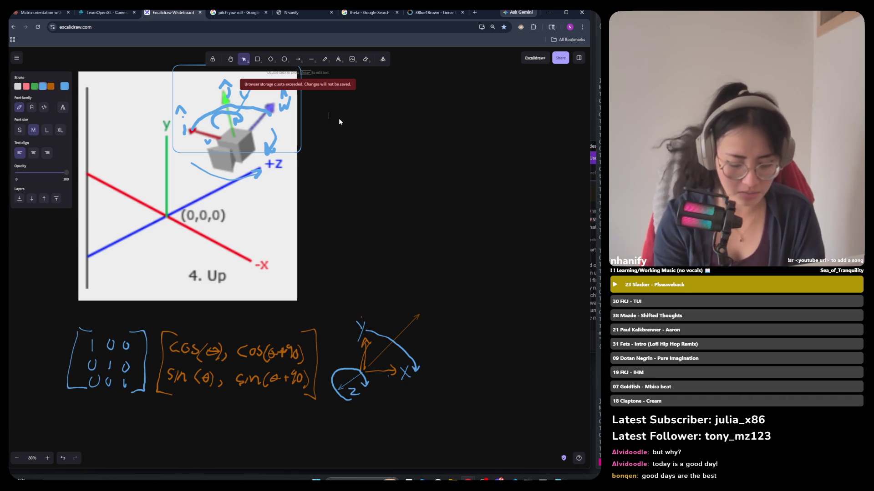
type("Sorot")
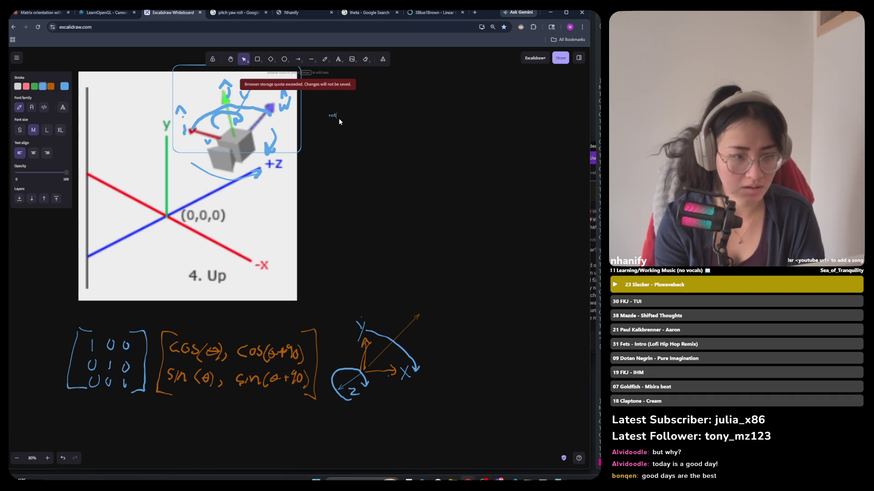
type("ate ")
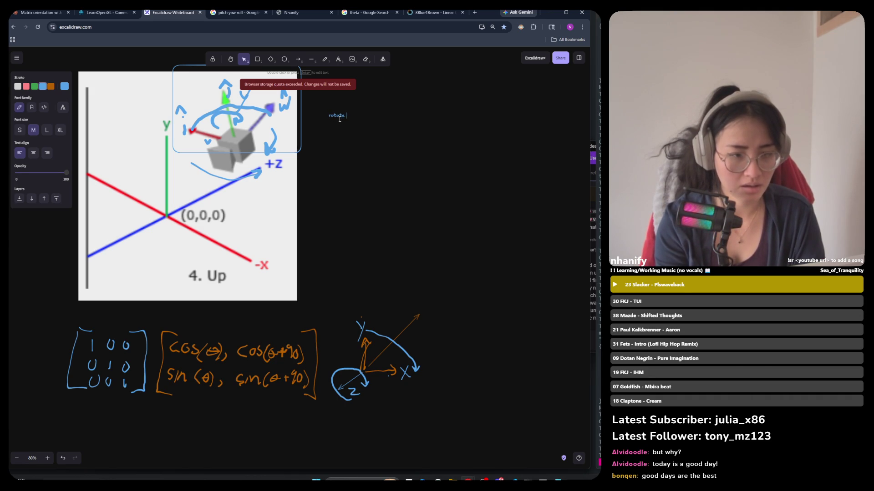
type("ar")
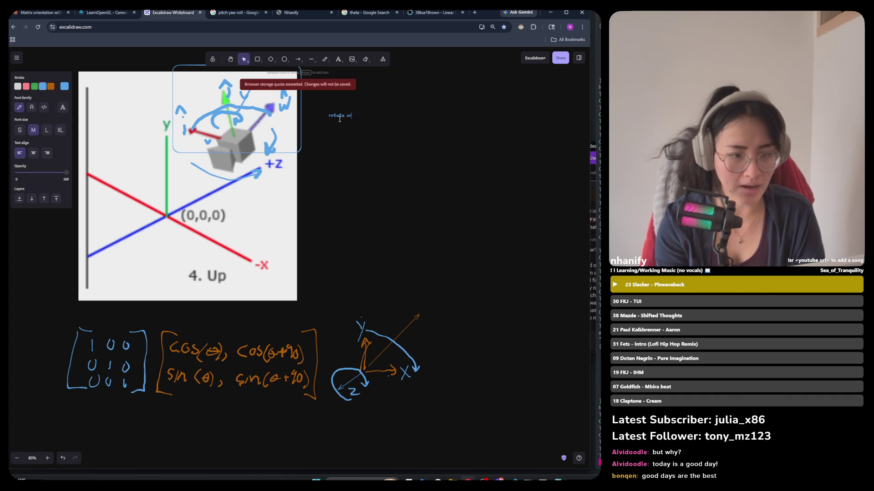
type("ound the y ax")
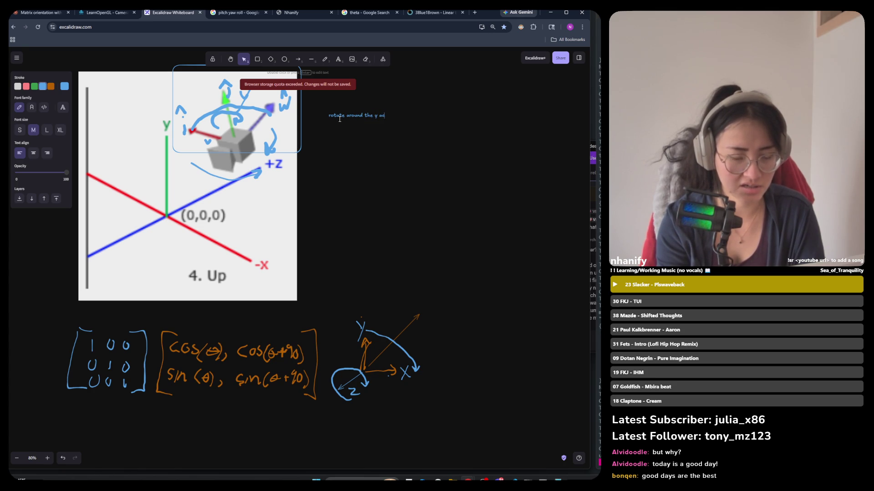
type("ix")
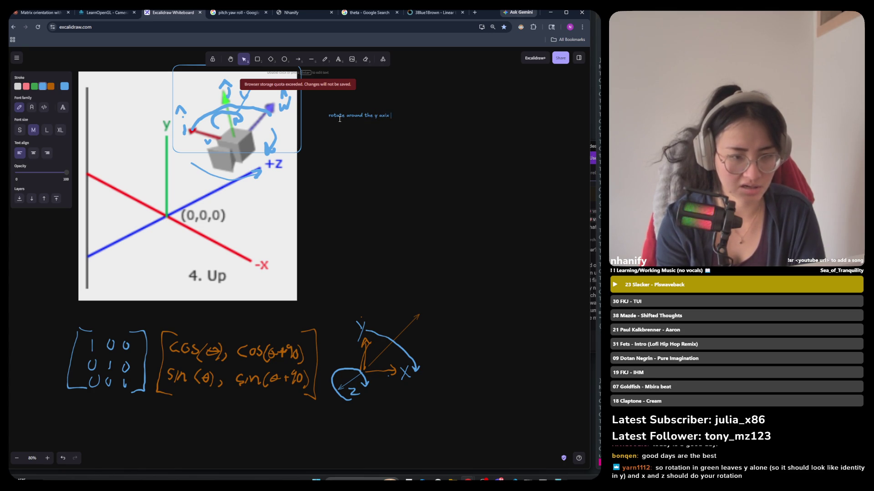
key("BackSpace")
type("s")
left_click(374, 170)
Enlarge the note's text and insert a hyphen so it reads 'y-axis'.
left_click(356, 116)
mouse_move(392, 120)
left_mouse_down()
mouse_move(463, 132)
mouse_move(416, 126)
left_mouse_up()
left_click(416, 133)
double_click(419, 122)
left_click(420, 120)
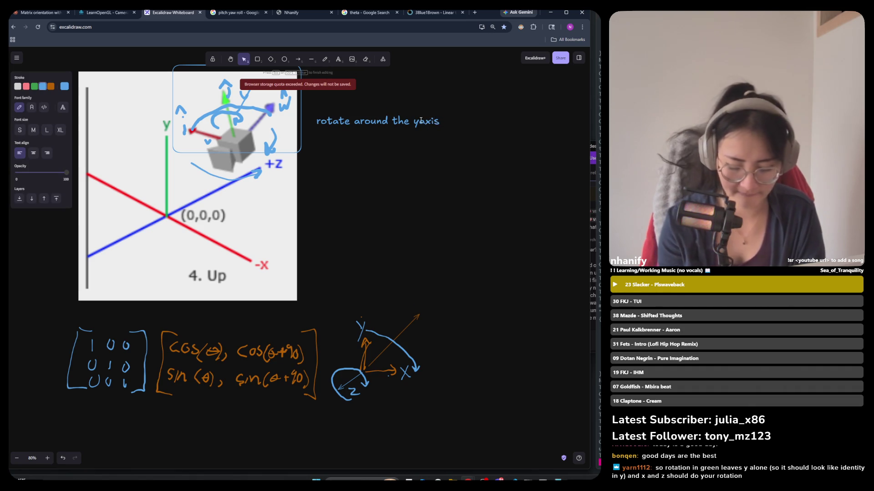
type("-")
key("Delete")
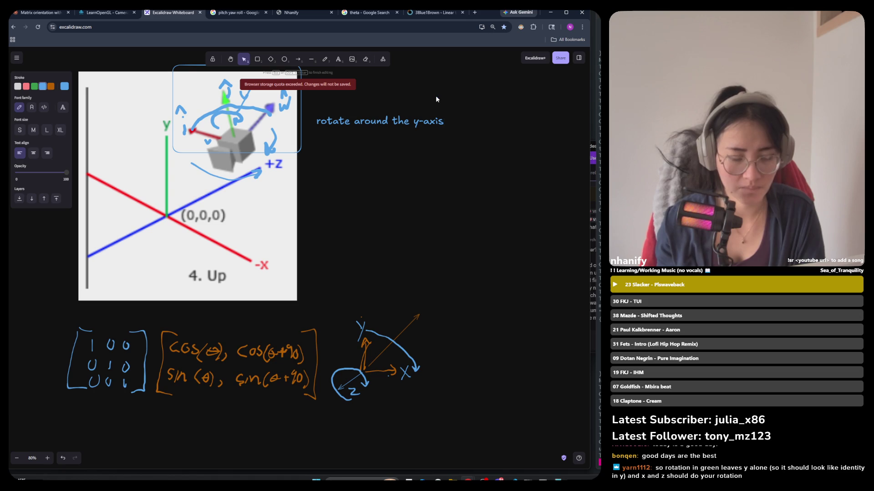
Extend the first line to 'rotate around the y-axis => axis of rotation' and begin a new line.
key("Return")
type("a")
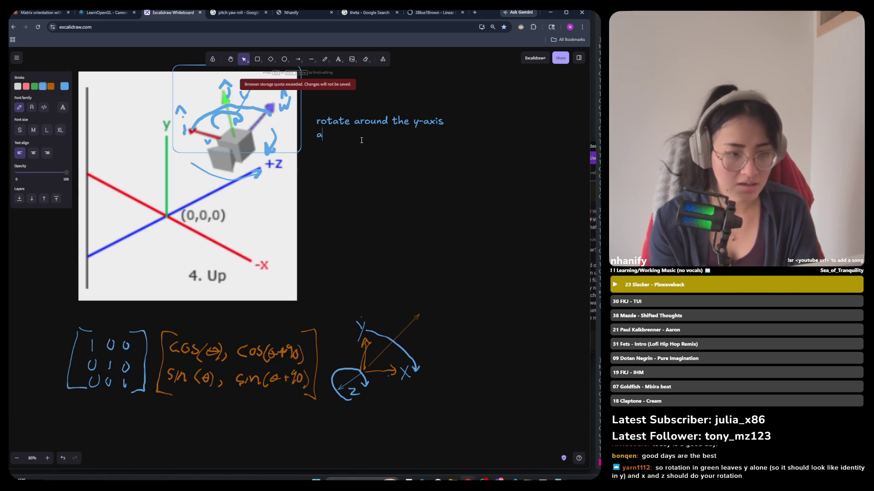
key("BackSpace")
type("=")
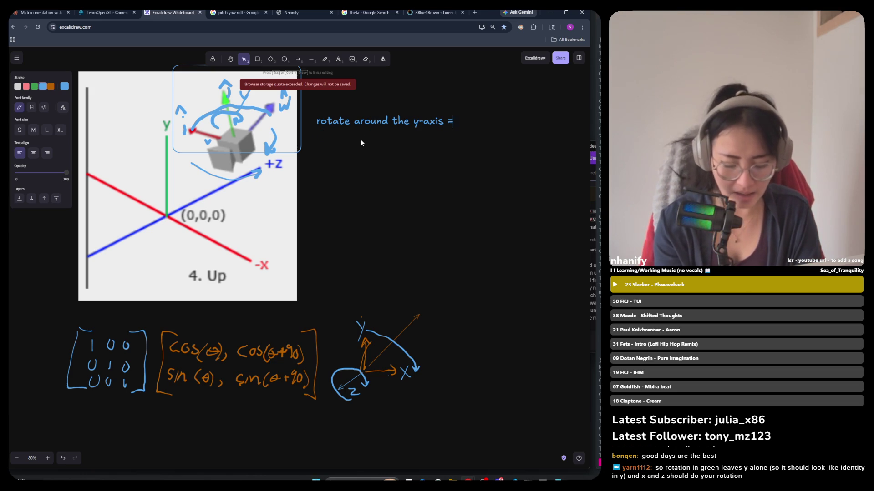
type("> axis of")
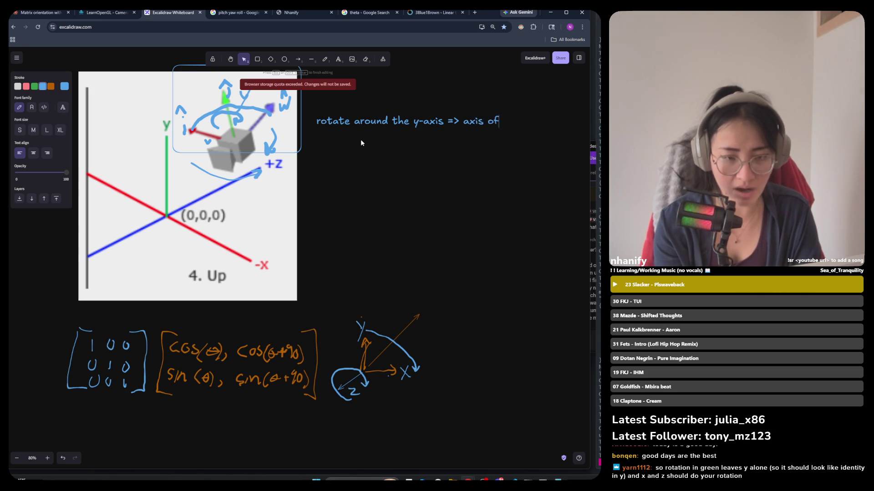
type("rotion")
key("BackSpace")
key("BackSpace")
key("BackSpace")
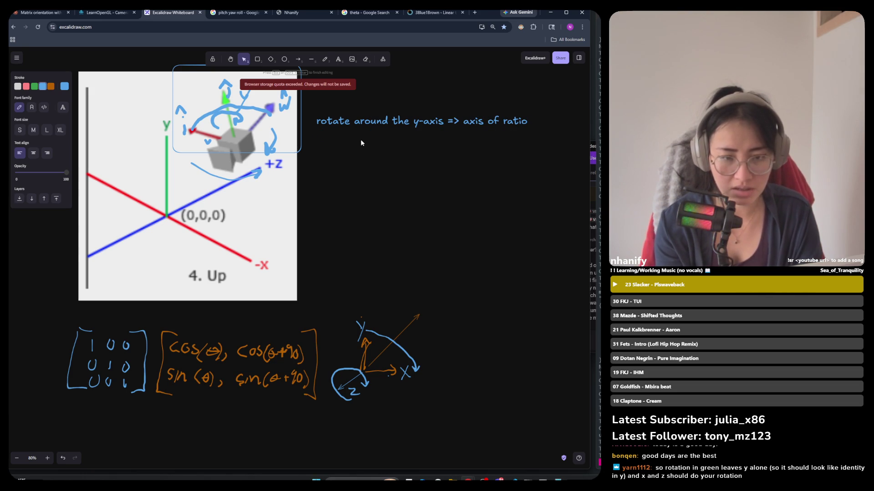
type("otation ")
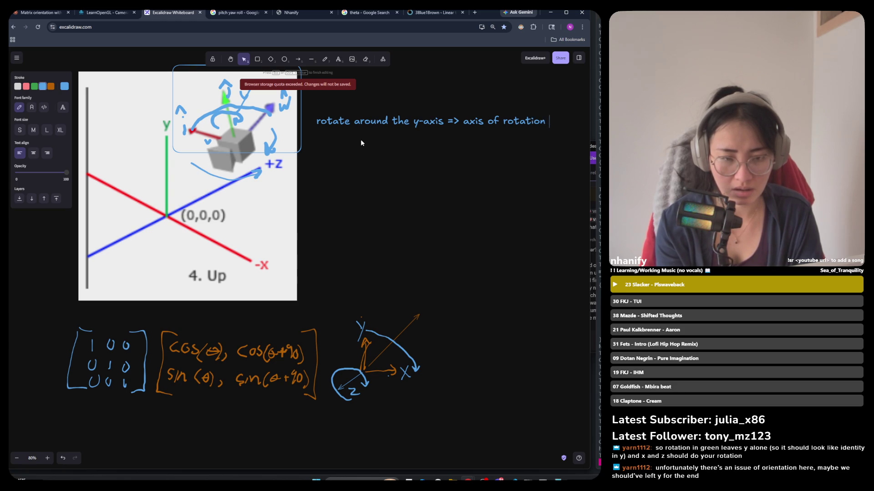
type("=")
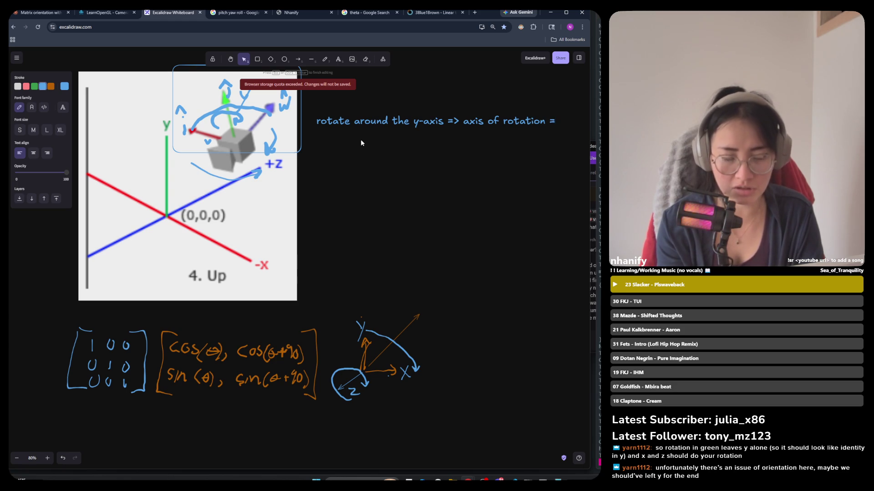
key("BackSpace")
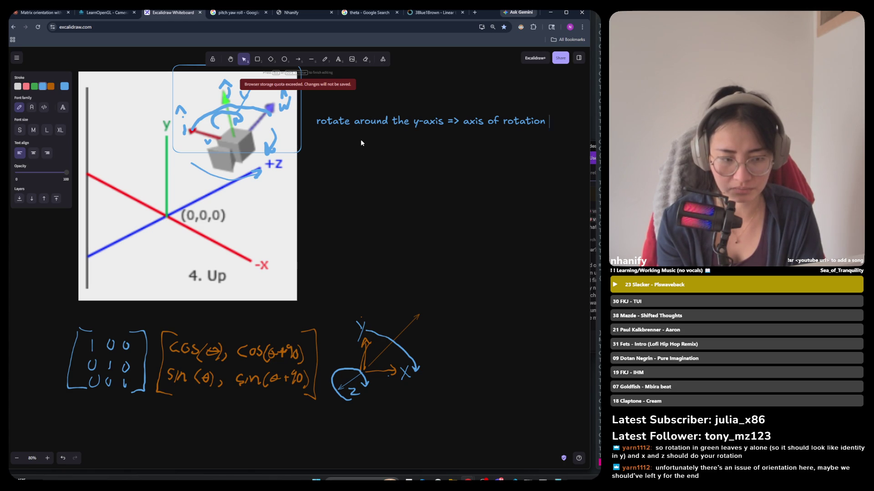
key("Return")
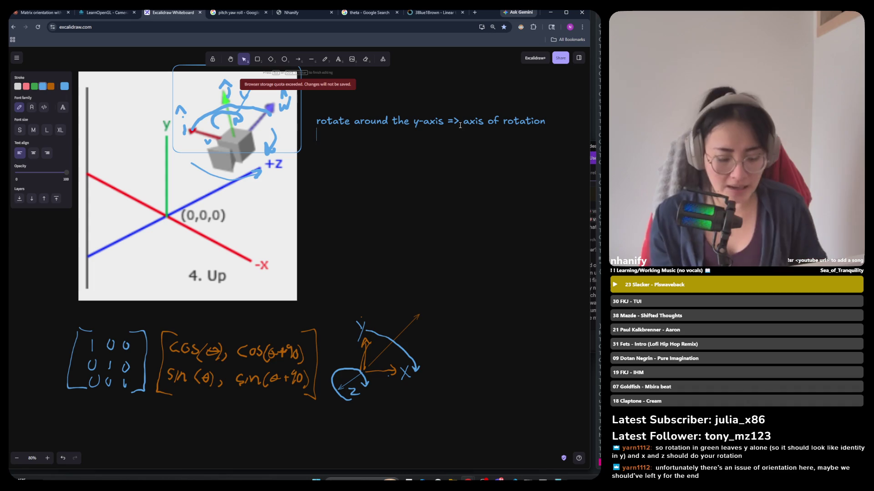
On a new line, type 'how much is the rotation => the angle of rotation (theta)', correcting typos.
key("Return")
type("on")
key("BackSpace")
key("BackSpace")
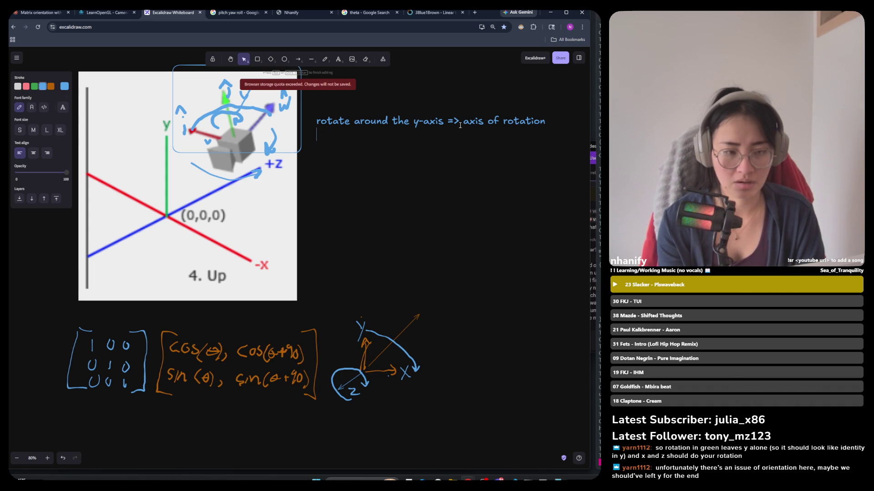
type("how")
key("BackSpace")
key("BackSpace")
type("ow my")
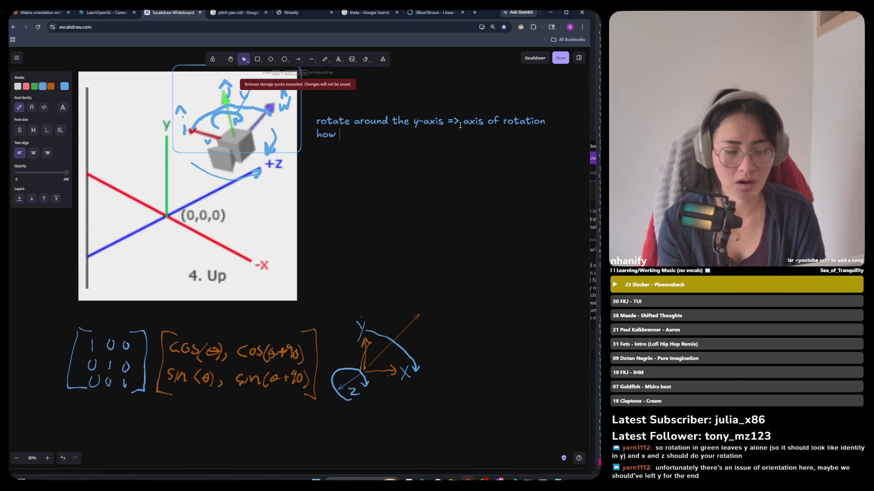
key("BackSpace")
type("u")
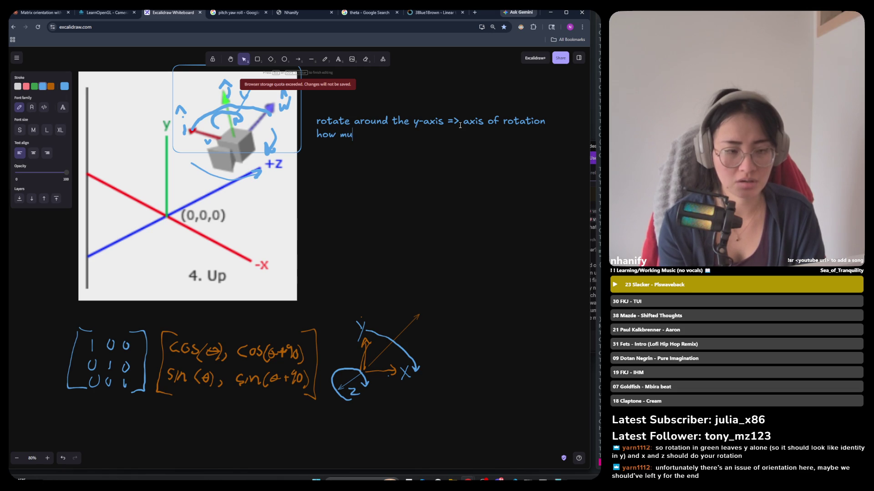
type("ch is the a")
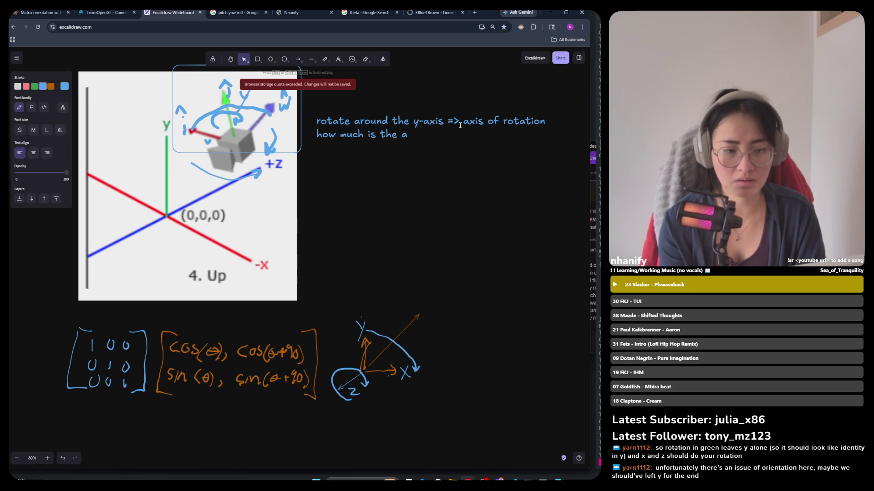
key("BackSpace")
type("rota")
key("BackSpace")
key("BackSpace")
key("BackSpace")
type("a")
key("BackSpace")
type("oat")
key("BackSpace")
key("BackSpace")
type("tatio")
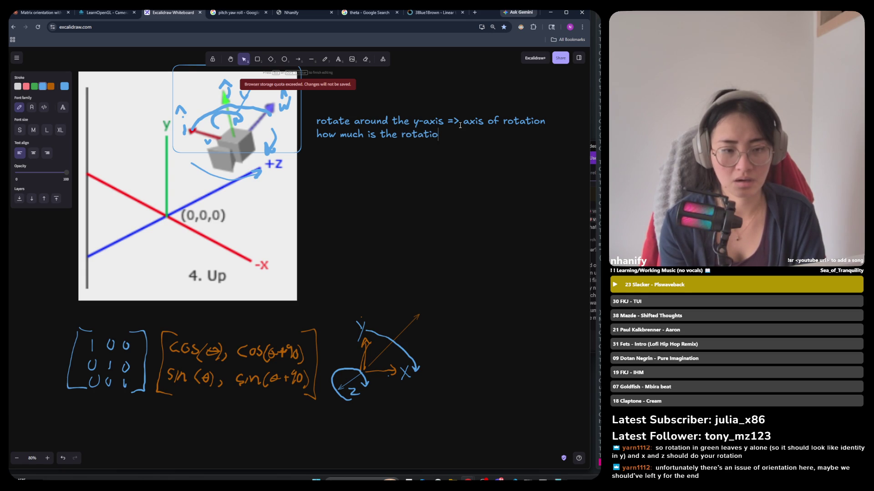
type("n => the ")
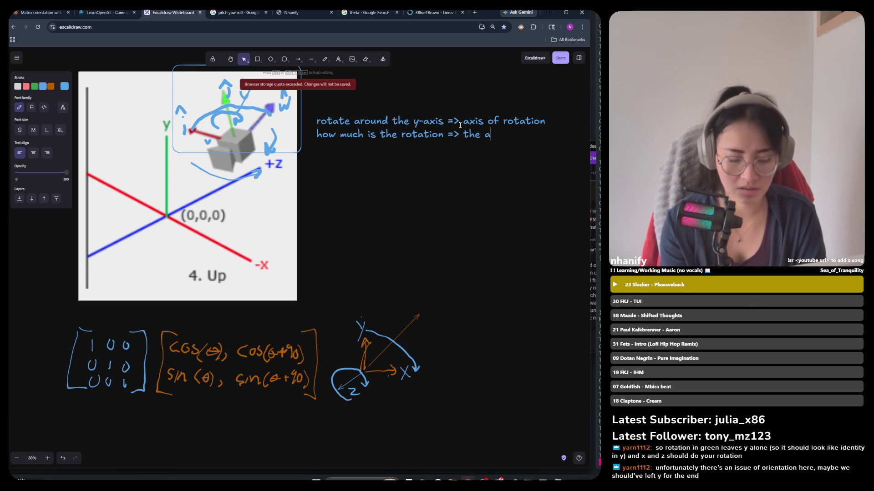
type("ango")
key("BackSpace")
key("BackSpace")
type("le of ")
type("rota")
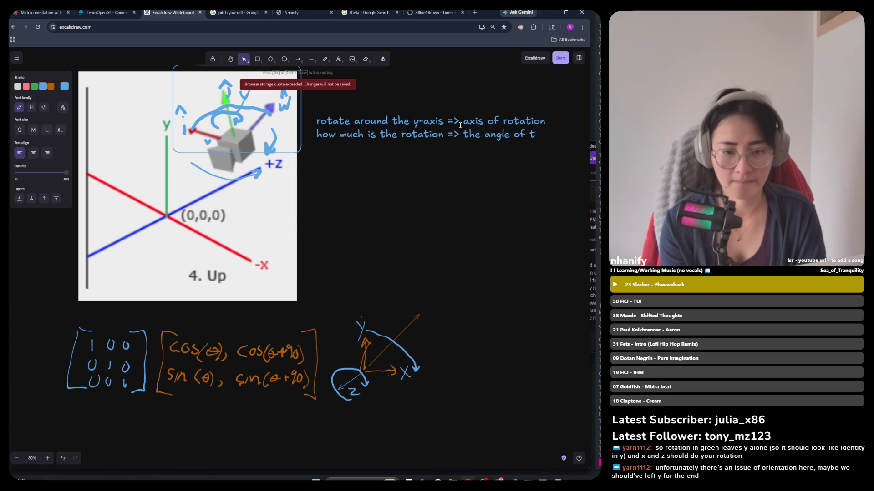
type("tion (")
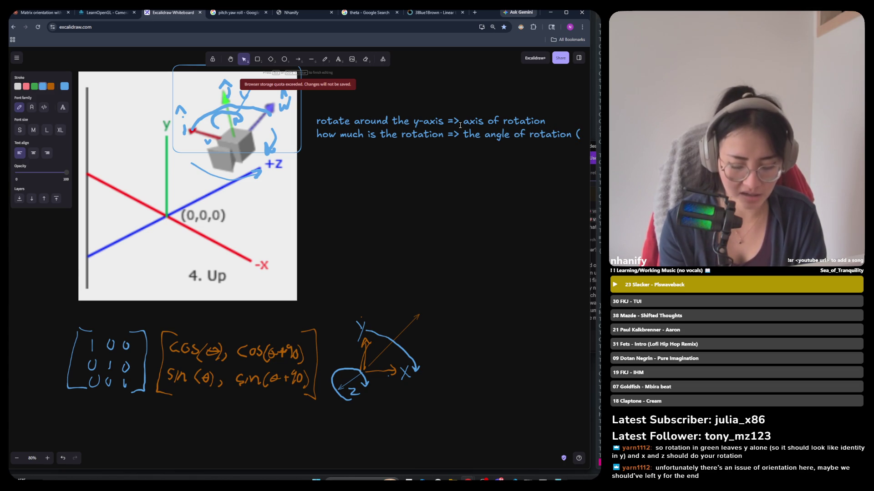
type("te")
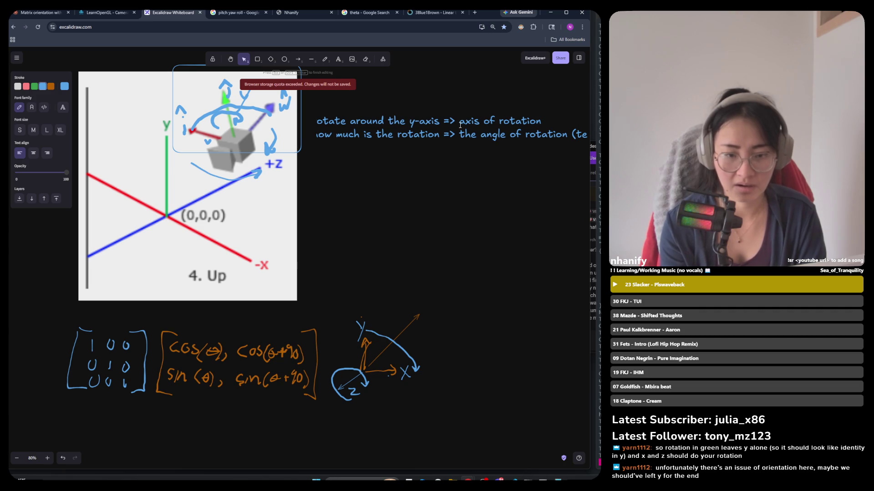
key("BackSpace")
type("he")
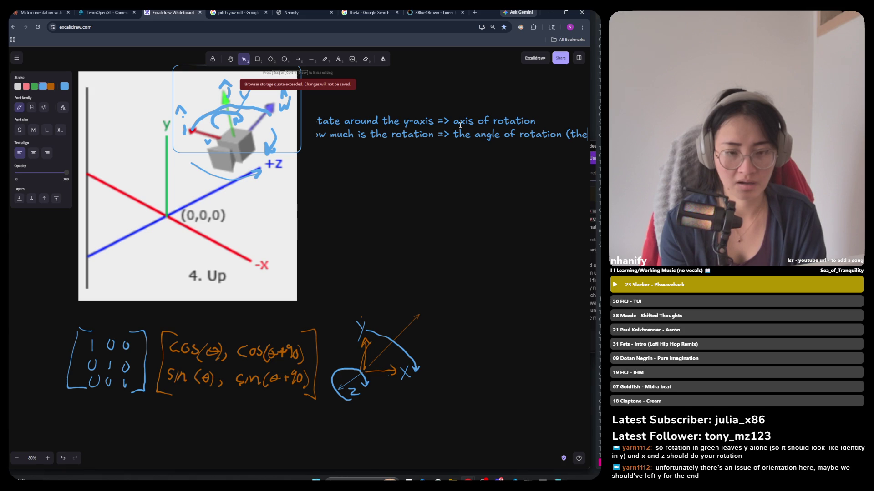
type("ta)")
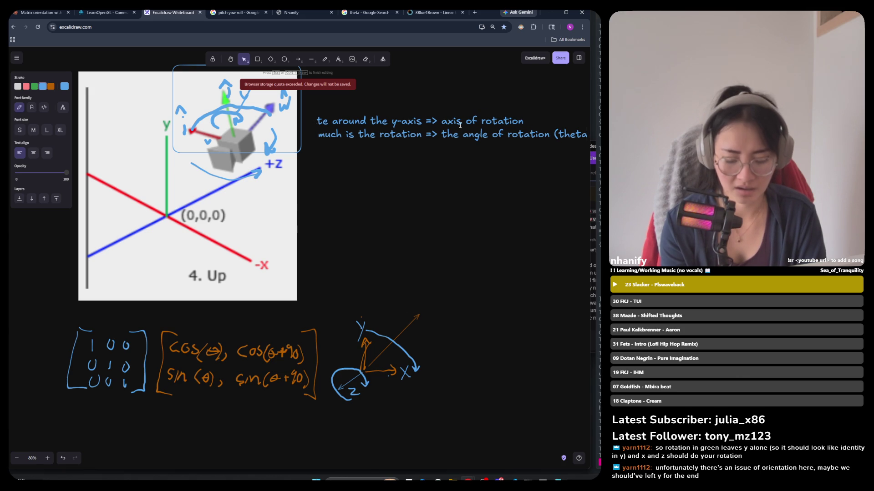
left_click(395, 222)
scroll(291, 184, "down", 2, "ctrl")
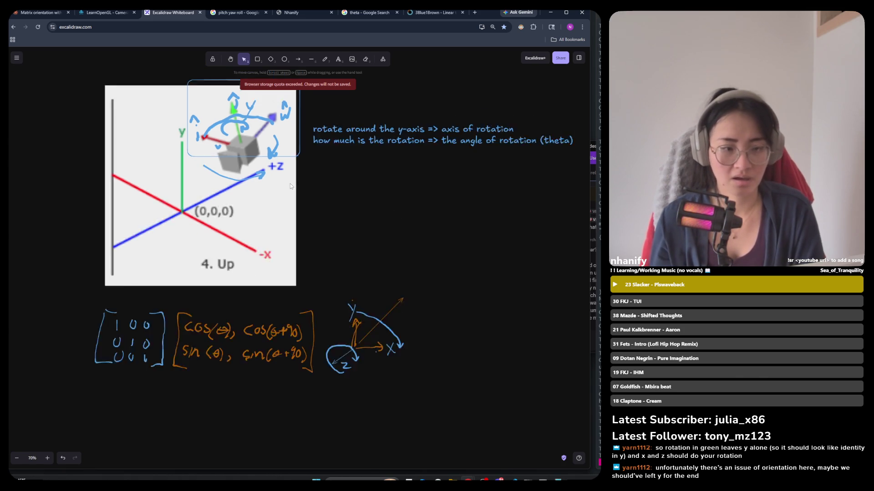
scroll(509, 173, "up", 1, "ctrl")
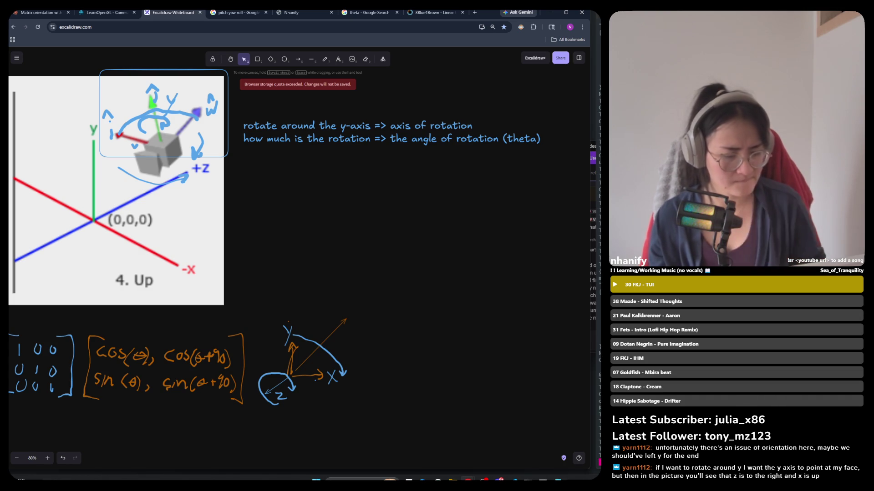
scroll(300, 214, "down", 2, "ctrl")
scroll(57, 214, "up", 3, "ctrl")
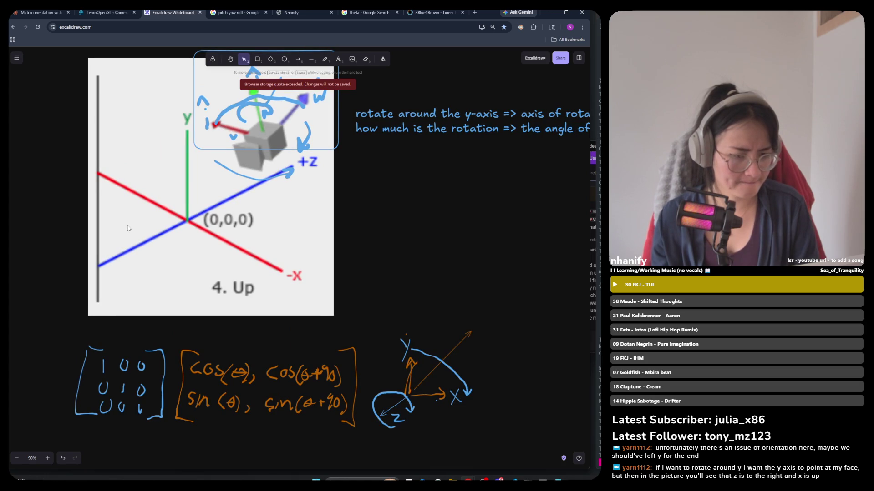
scroll(128, 225, "down", 1, "ctrl")
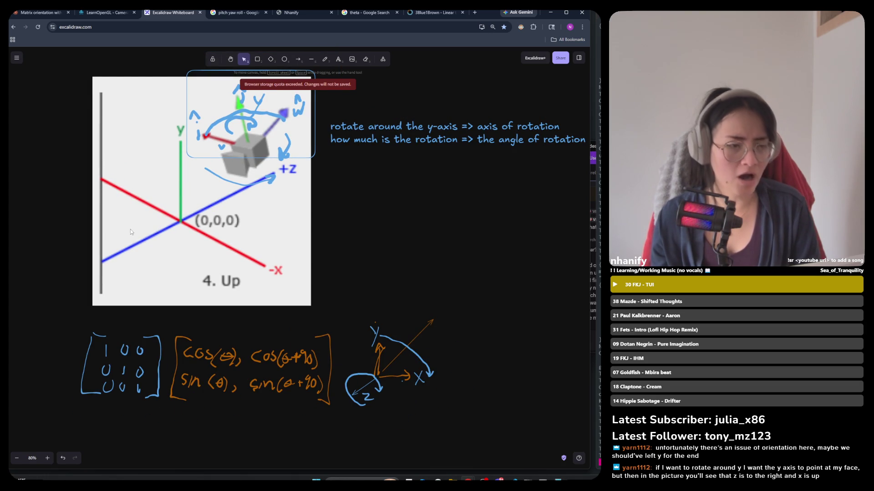
scroll(251, 221, "right", 2)
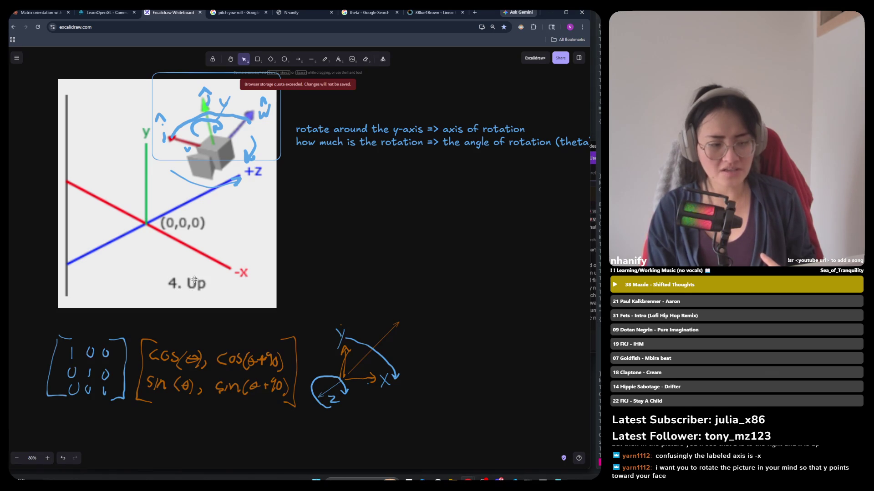
key("p")
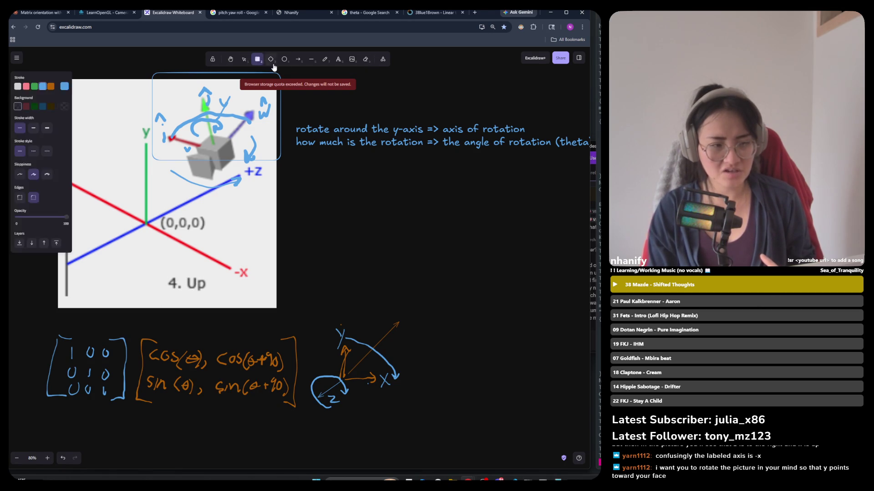
Draw a freehand stroke across the '4. Up' label of the axis picture.
mouse_move(172, 277)
left_mouse_down()
mouse_move(210, 293)
mouse_move(180, 273)
left_mouse_up()
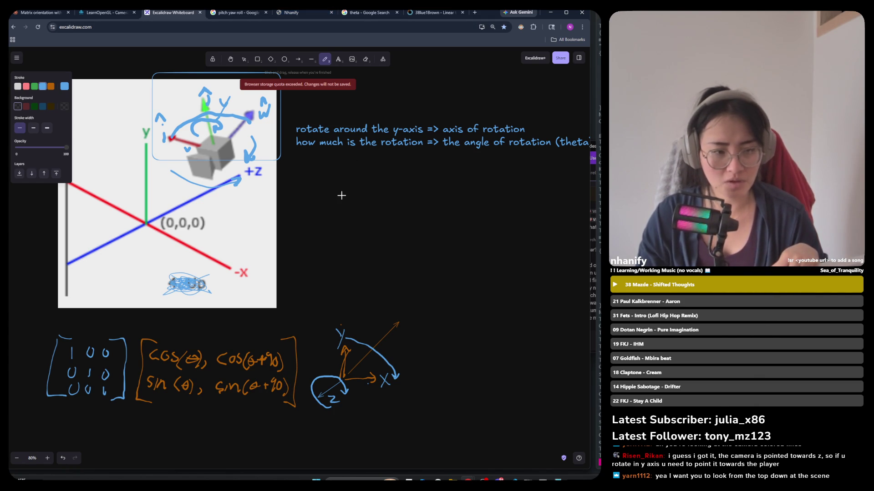
Switch between the text, draw and selection tools, then reopen the rotation notes for editing.
left_click(337, 59)
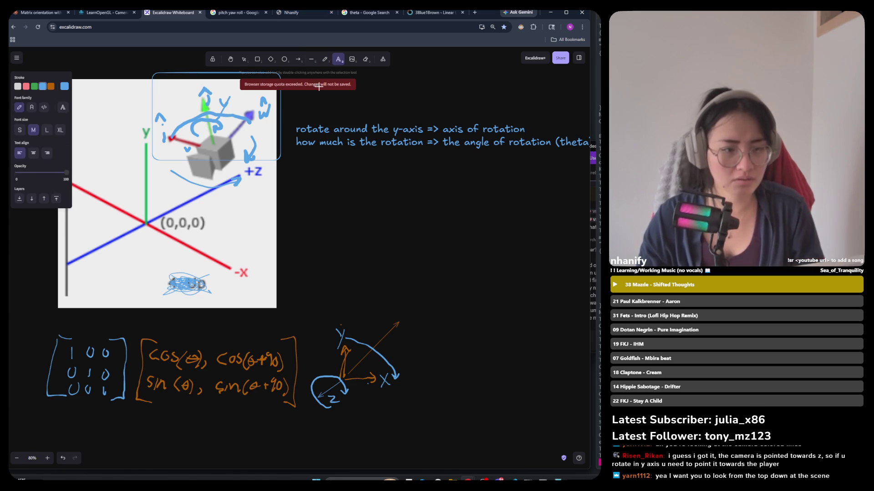
left_click(325, 59)
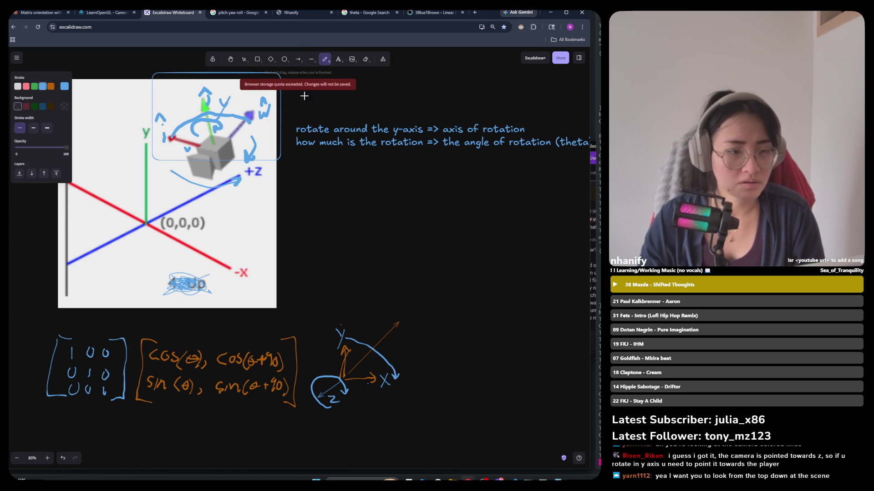
left_click(244, 60)
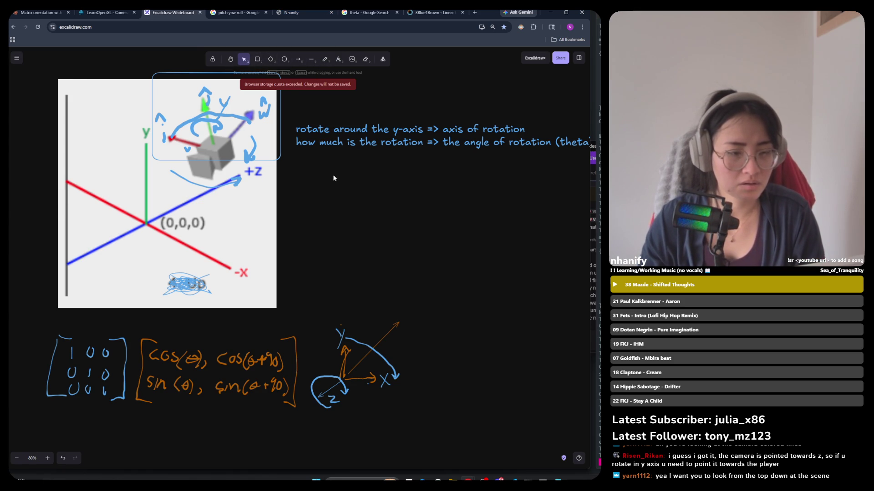
left_click(337, 60)
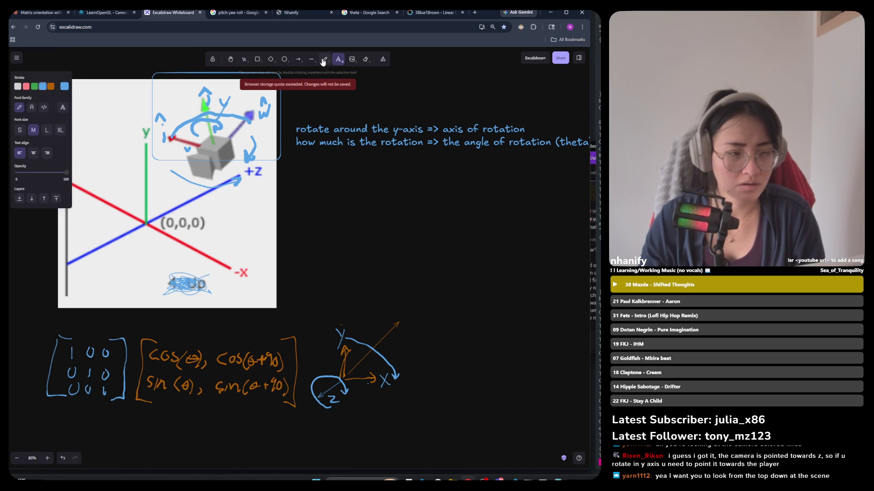
left_click(303, 183)
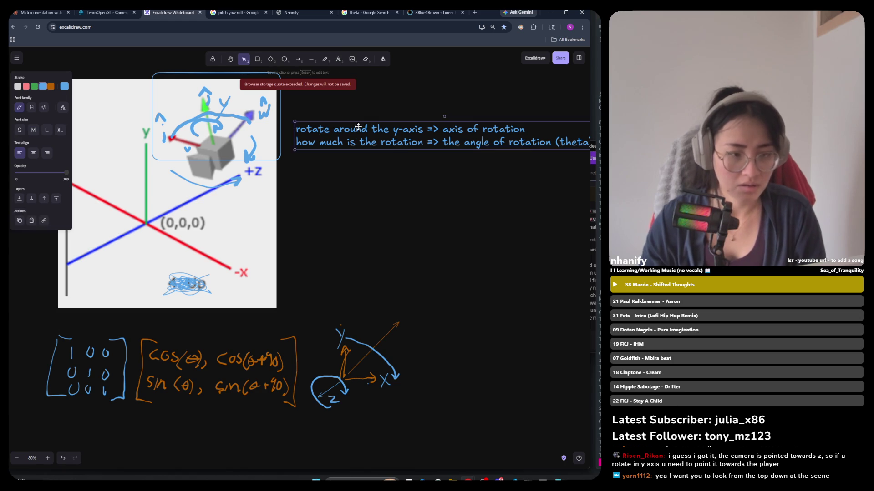
double_click(529, 142)
Begin a new note line for 'rodrigues' below the notes and open a new browser tab.
scroll(332, 192, "down", 2, "ctrl")
scroll(527, 153, "up", 2, "ctrl")
left_click(526, 153)
key("Return")
type("rogre")
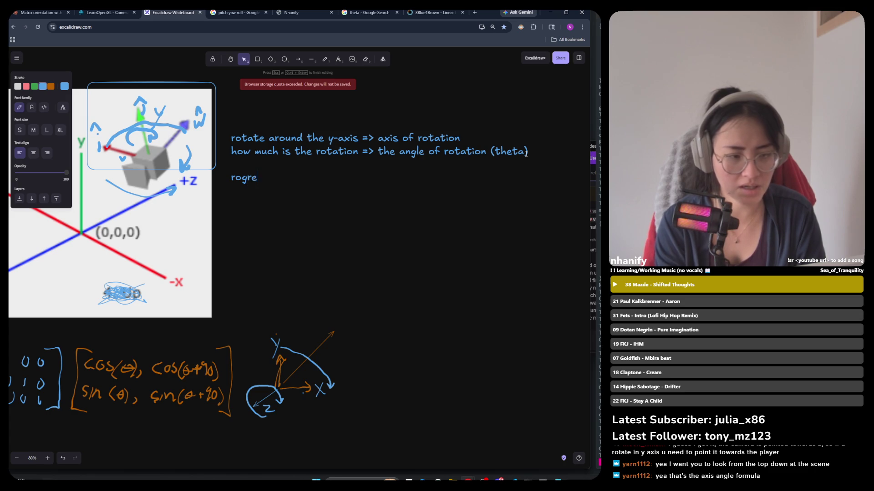
key("BackSpace")
key("BackSpace")
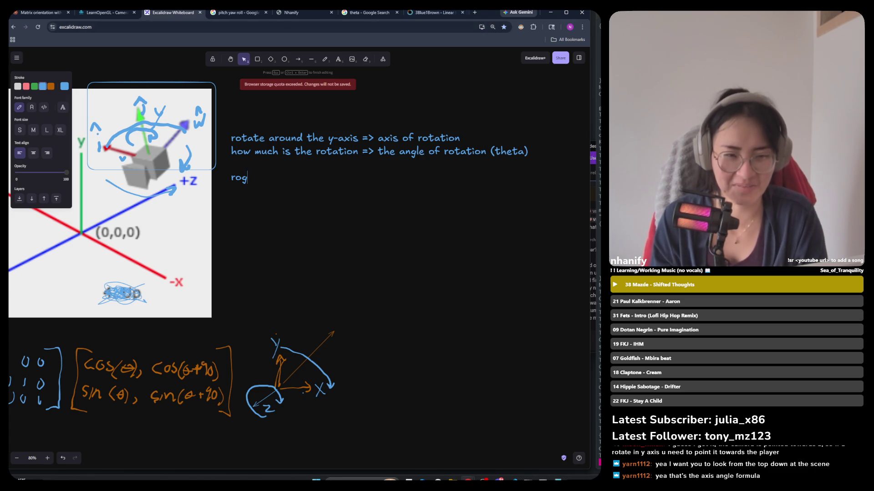
left_click(475, 12)
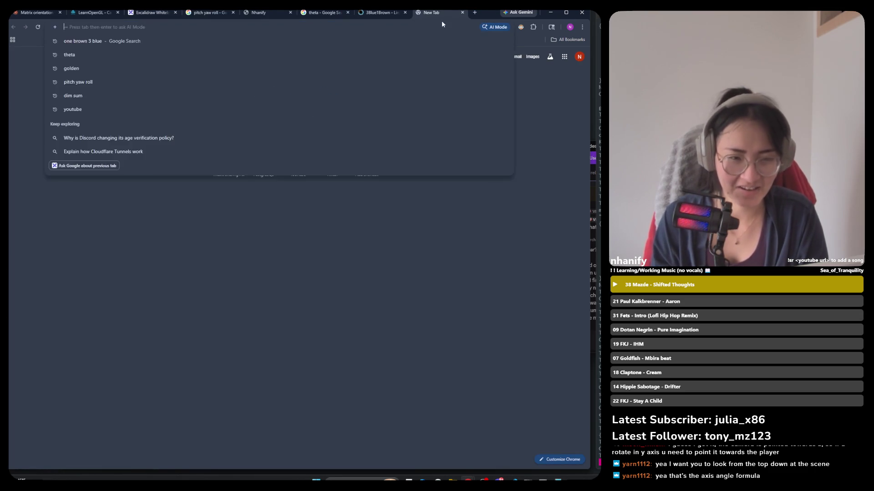
Search Google for 'rodrigues formula rotation' and open the Wikipedia result.
type("rod")
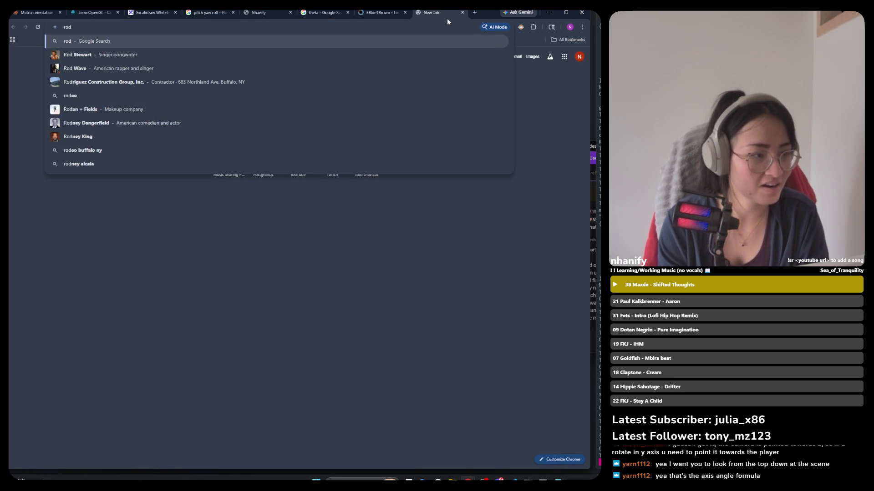
type("regis")
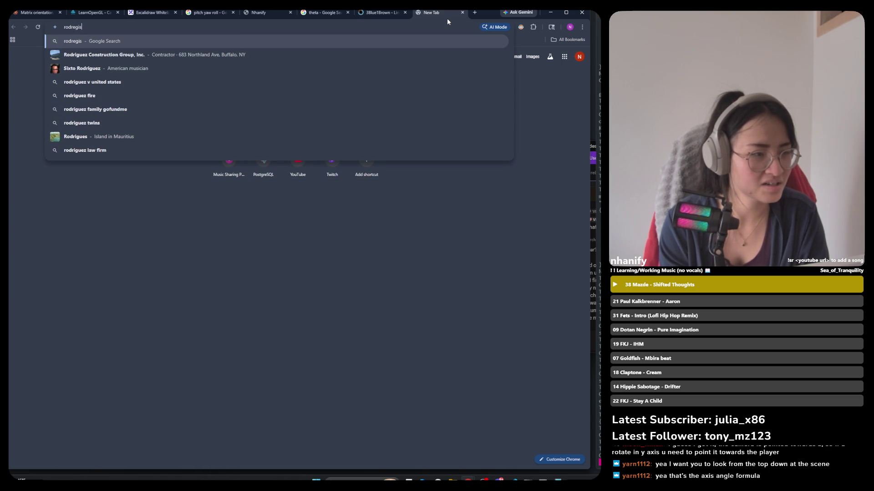
type(" formula")
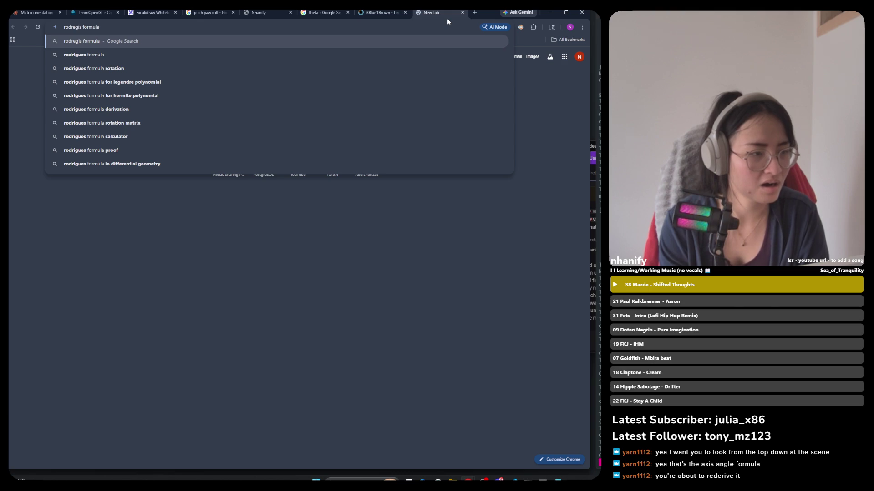
key("Down")
key("Down")
key("Down")
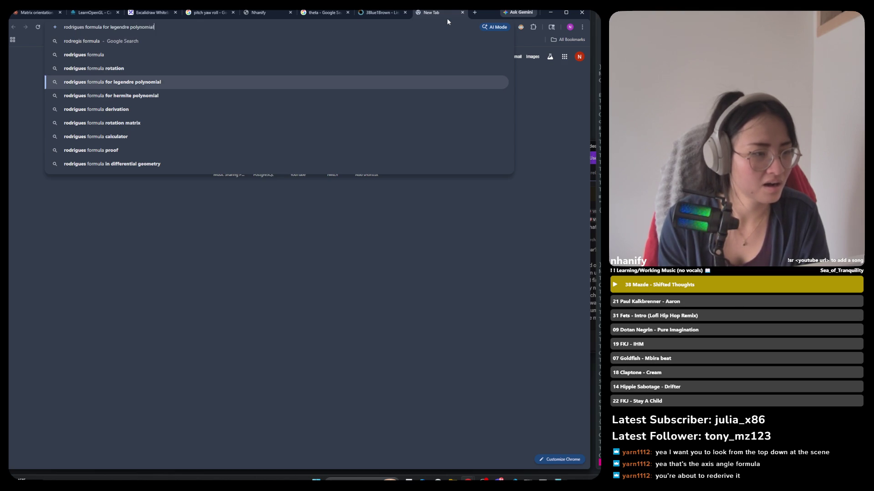
key("Up")
key("Return")
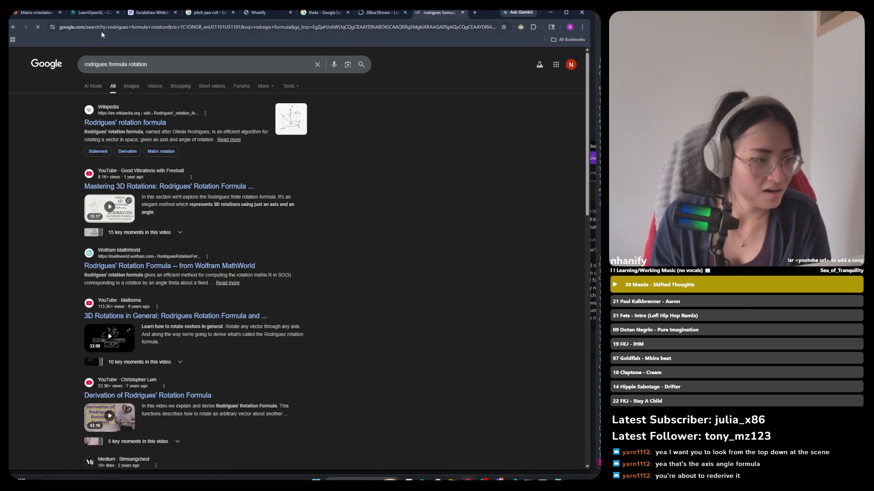
left_click(132, 123)
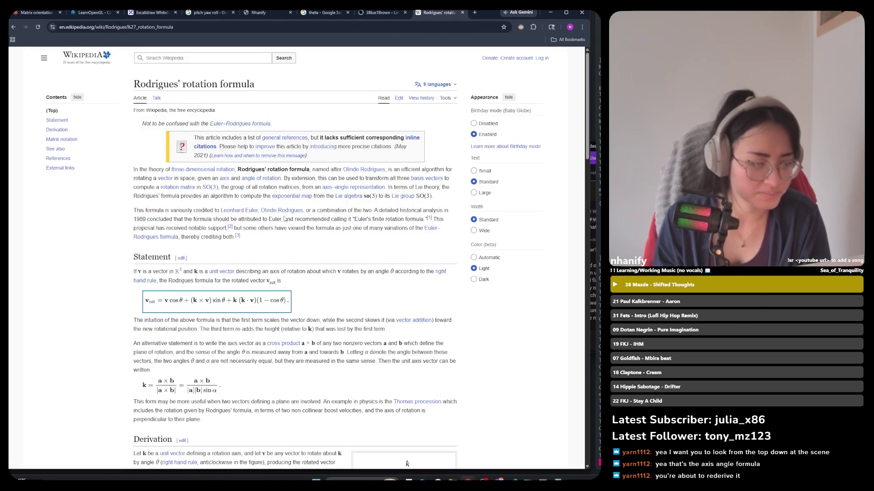
Scroll through the Wikipedia article and select its Statement formula.
scroll(285, 218, "down", 6)
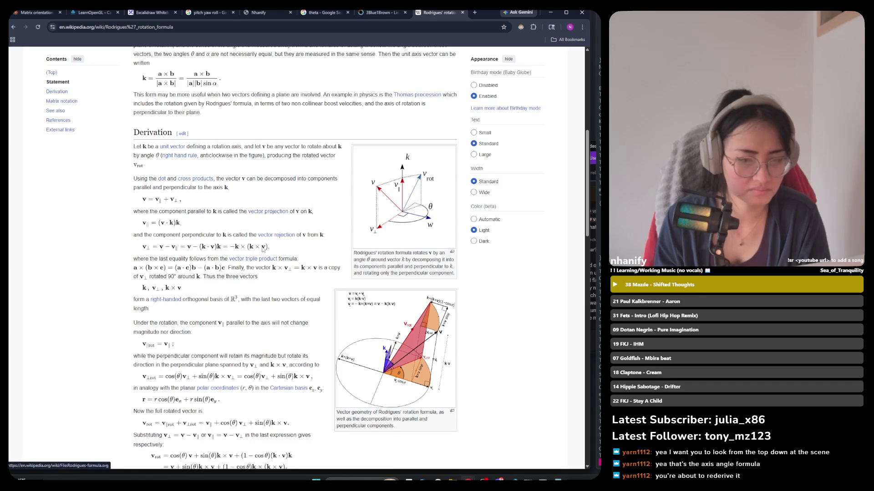
scroll(343, 227, "down", 6)
scroll(129, 308, "up", 6)
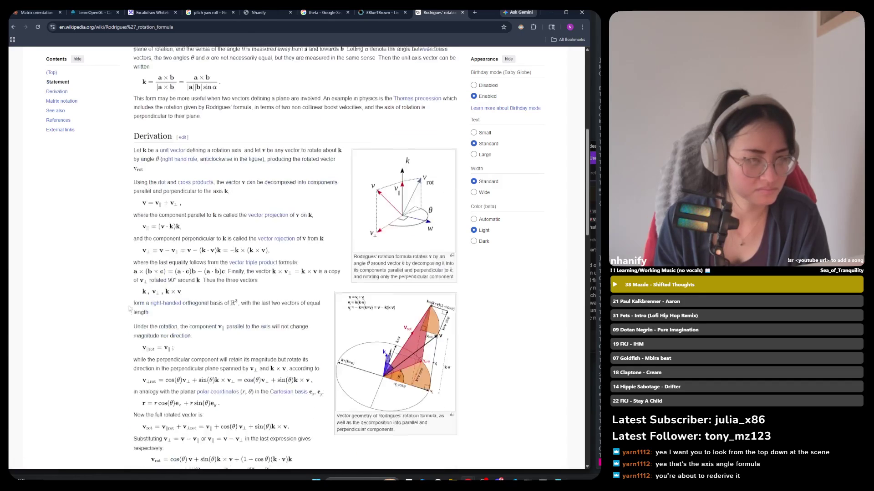
scroll(129, 308, "up", 6)
left_click_drag(150, 297, 274, 302)
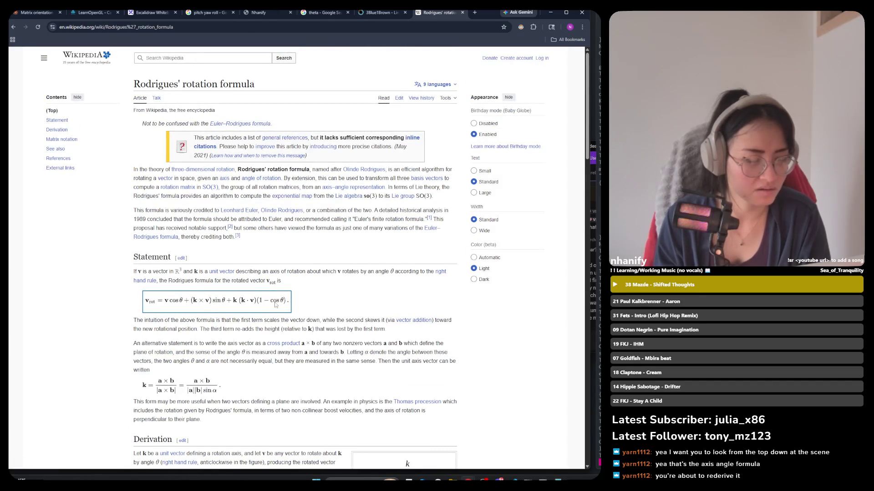
Switch windows back to the Excalidraw whiteboard tab in Chrome.
key("alt+Tab")
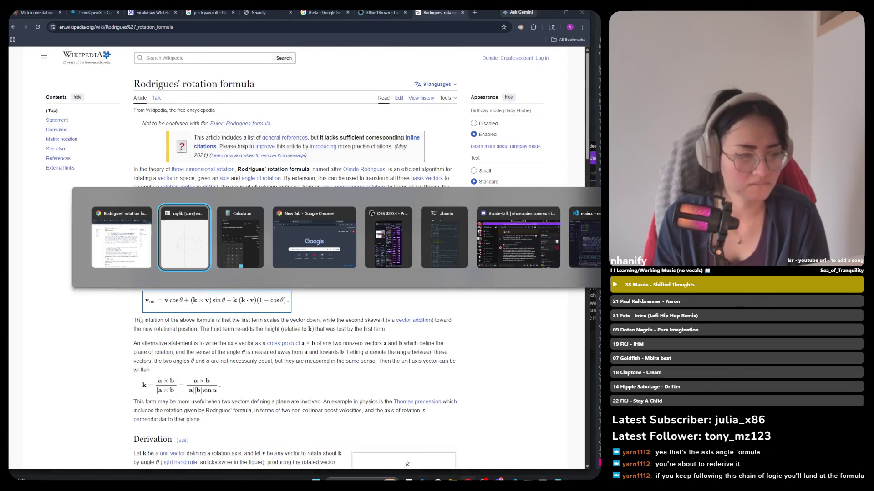
key("alt+Tab")
key("alt+Tab")
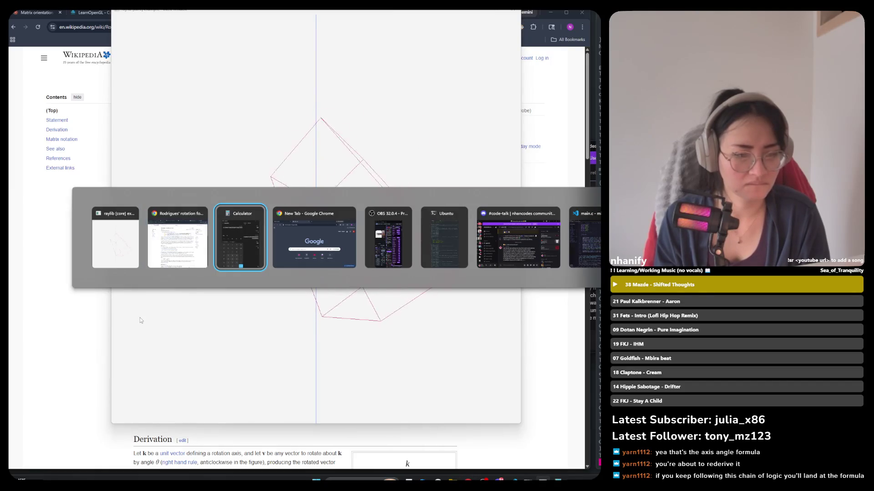
key("alt+shift+Tab")
key("ctrl+3")
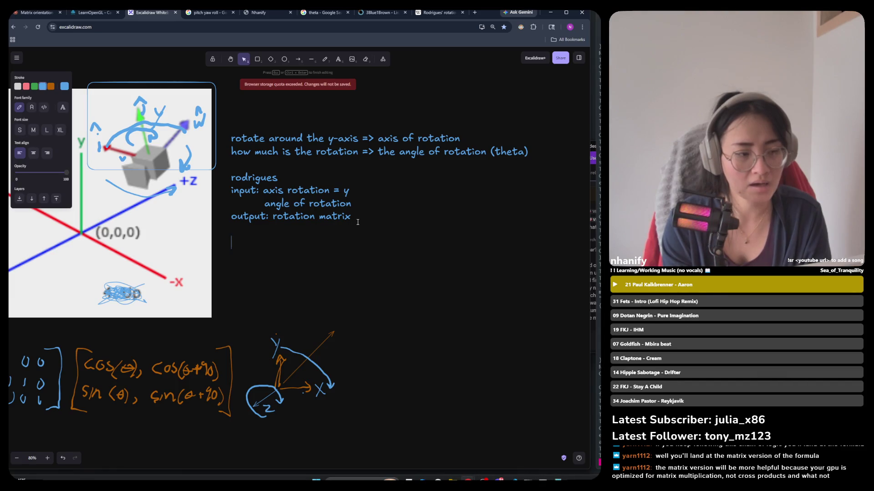
Start a new line below 'output: rotation matrix' typing 'appy the roat'.
type("y")
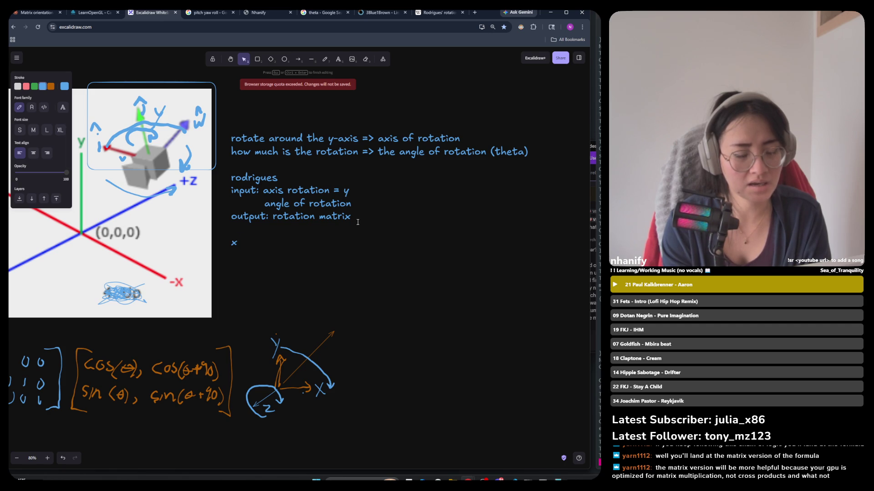
key("BackSpace")
key("BackSpace")
type("am")
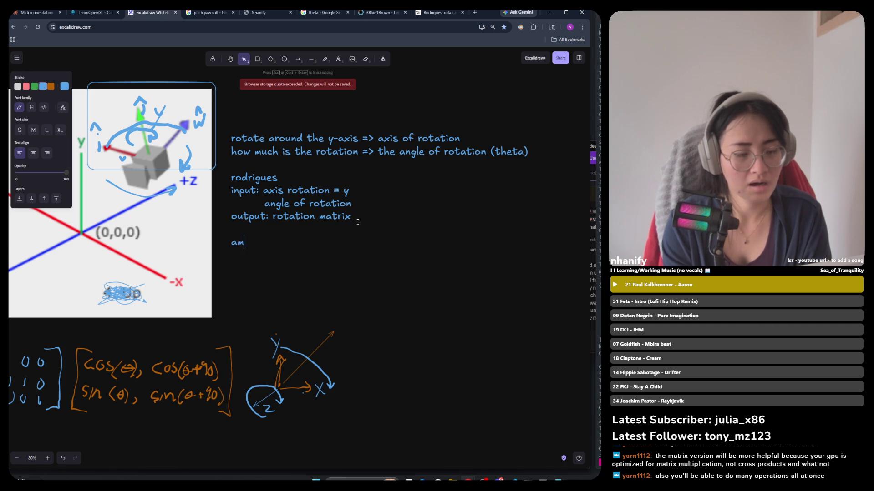
type("p")
type("py")
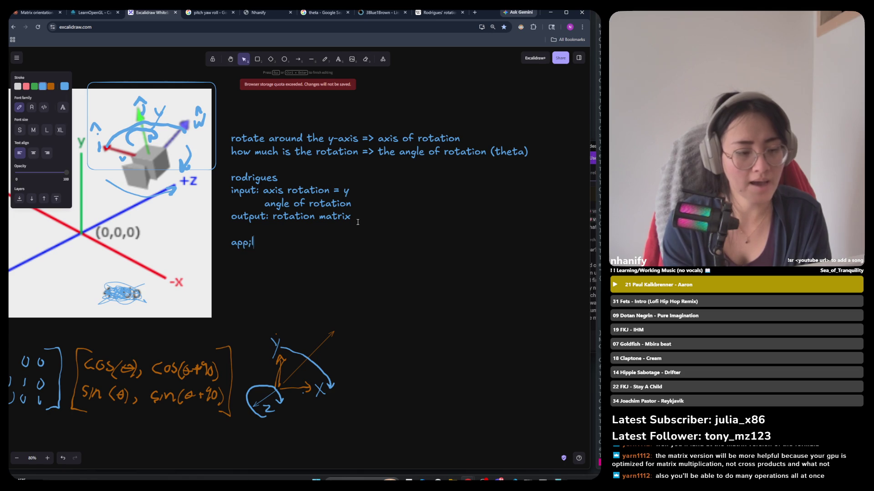
type(" the roat")
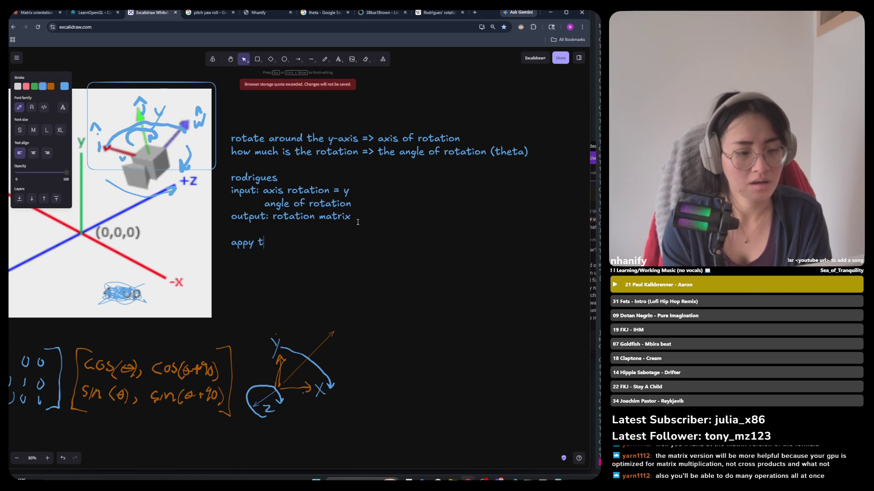
Complete the line as 'appy the rotation matrix to the i and z', fixing typos.
key("BackSpace")
key("BackSpace")
type("tation matrix to the")
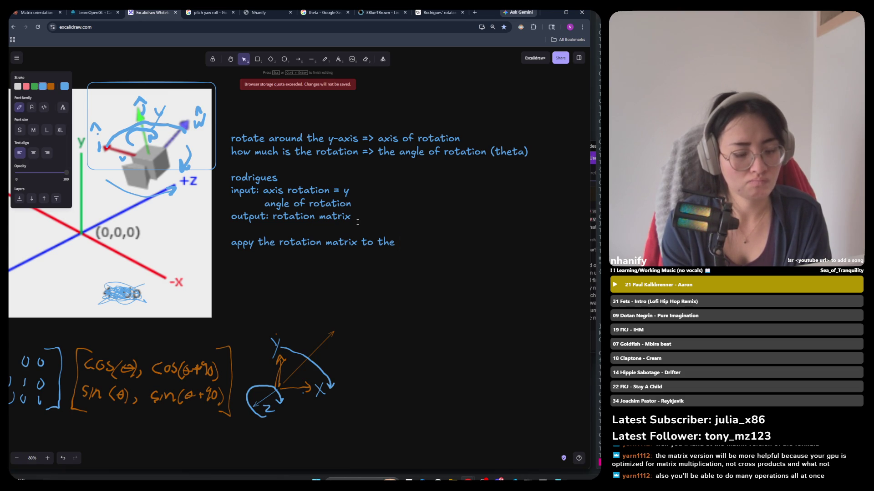
type("y ax")
key("BackSpace")
key("BackSpace")
key("BackSpace")
key("BackSpace")
type("i and ")
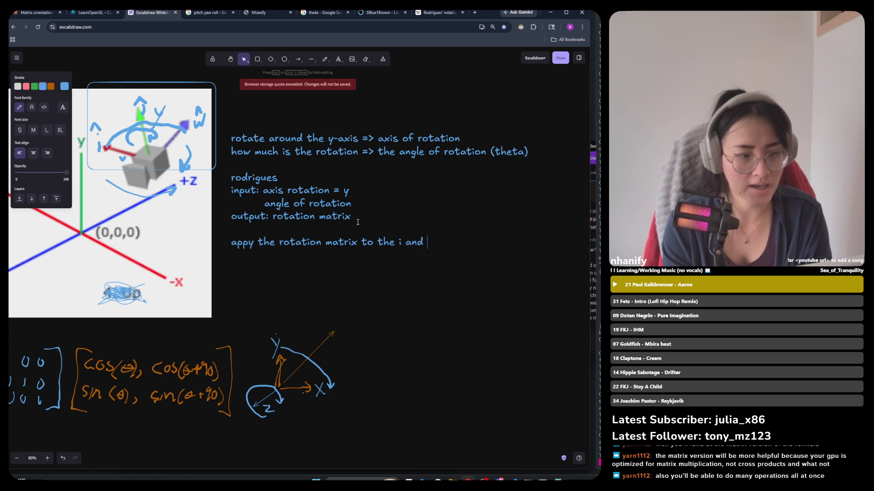
type("z")
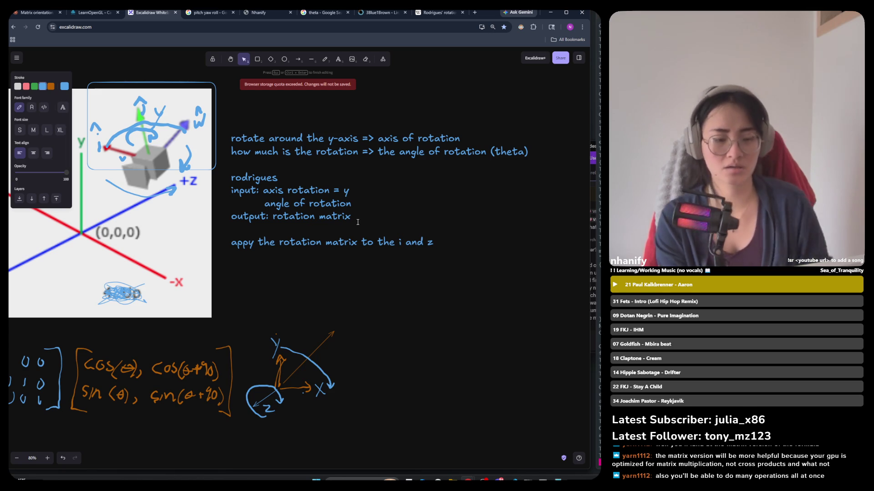